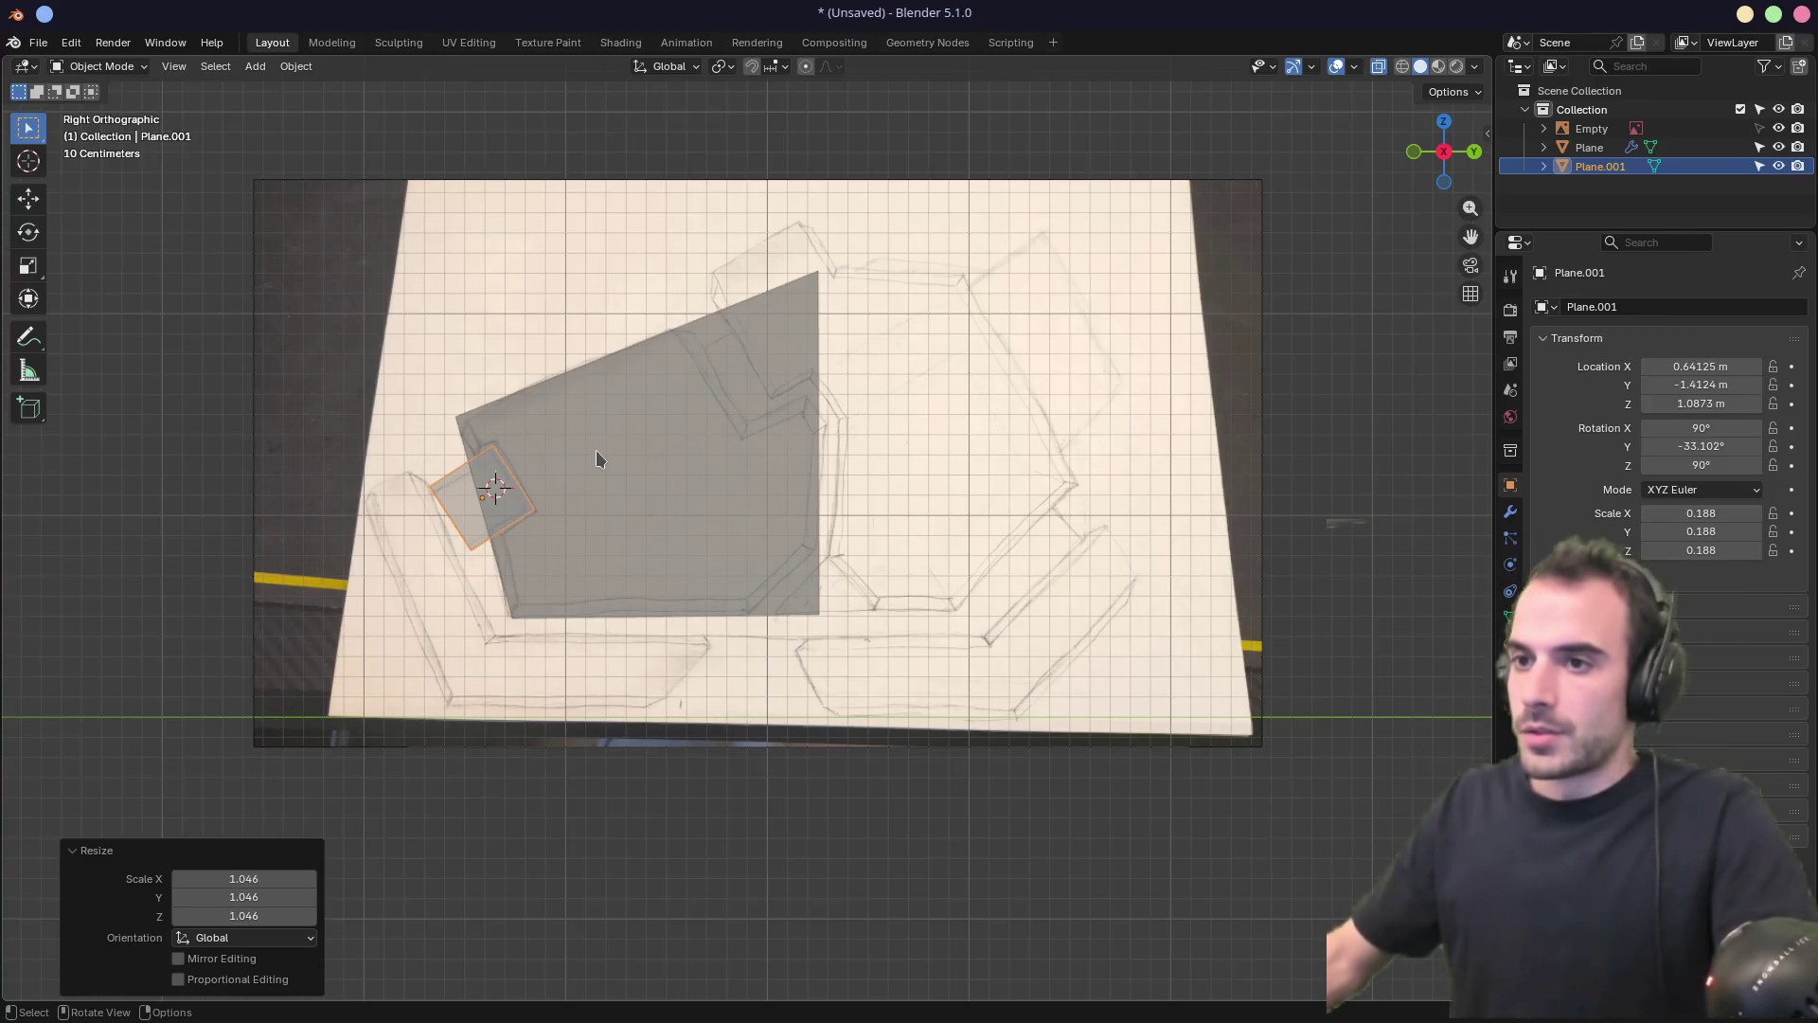
Set Plane.001's Location X to 0 so it sits centred on the main block's face
mouse_move(581, 457)
middle_mouse_down()
mouse_move(601, 439)
mouse_move(665, 455)
middle_mouse_up()
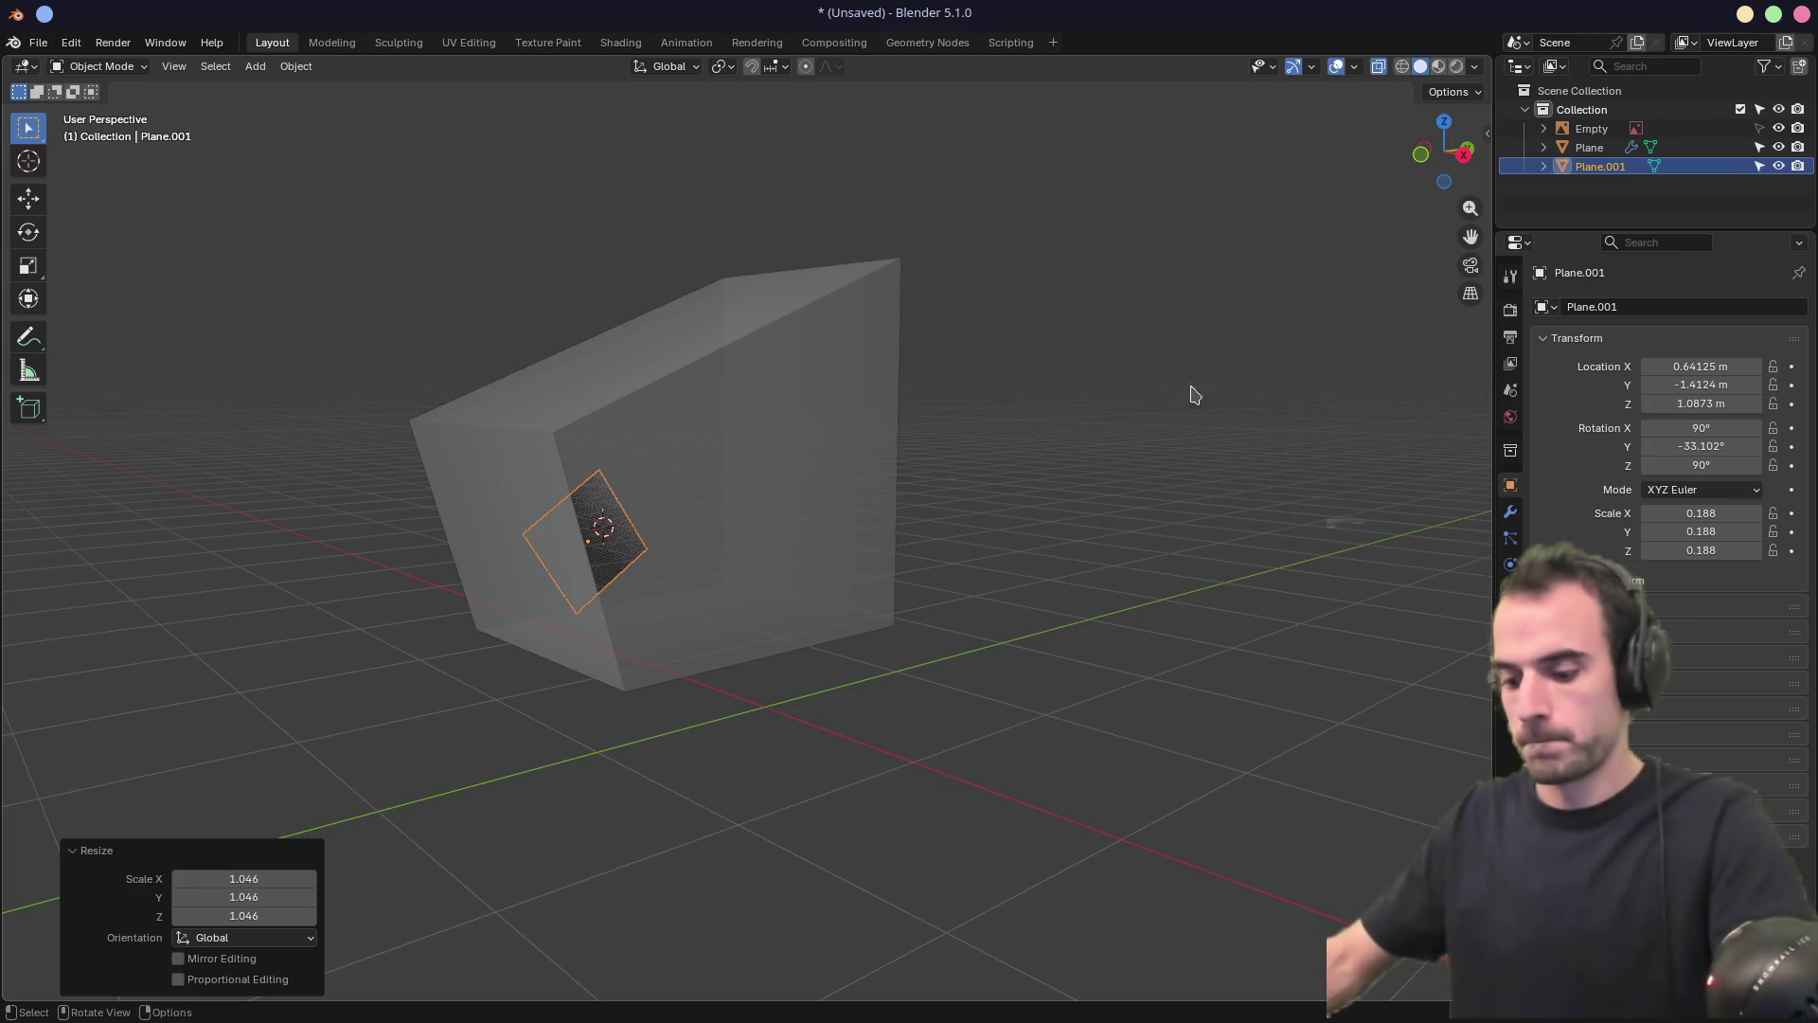
key("n")
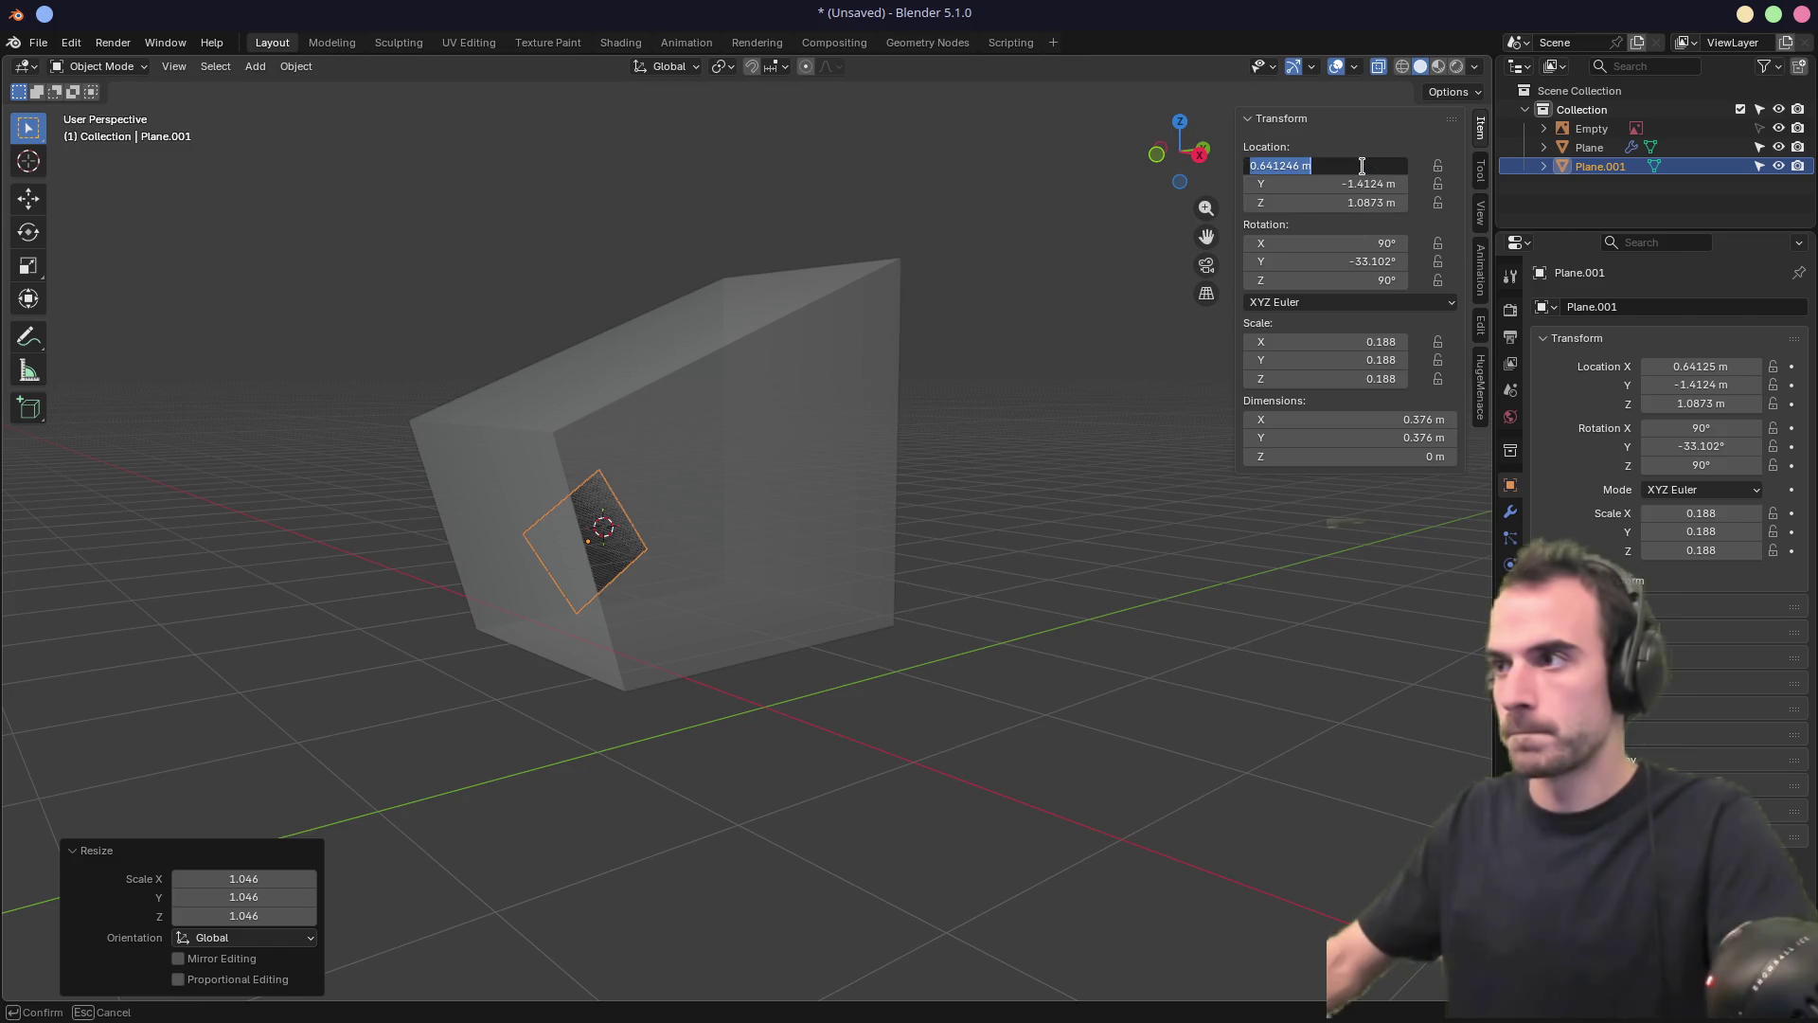
type("0")
key("Return")
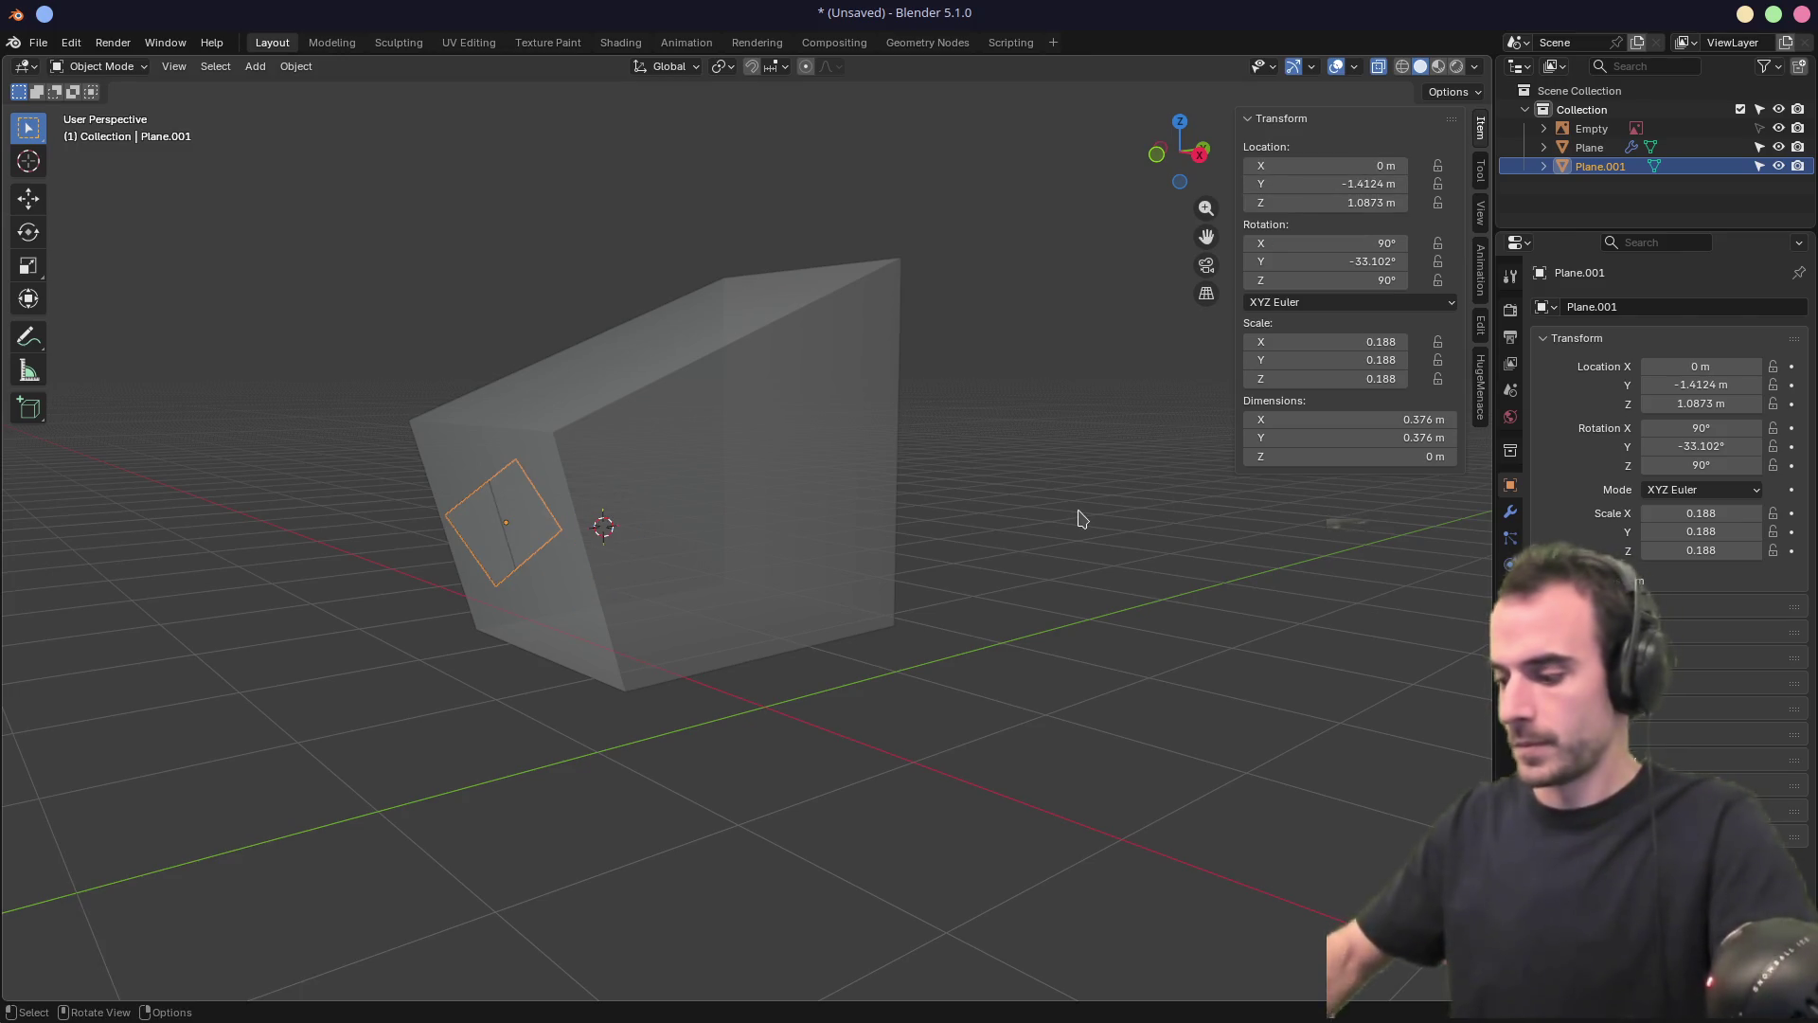
key("KP_1")
key("KP_3")
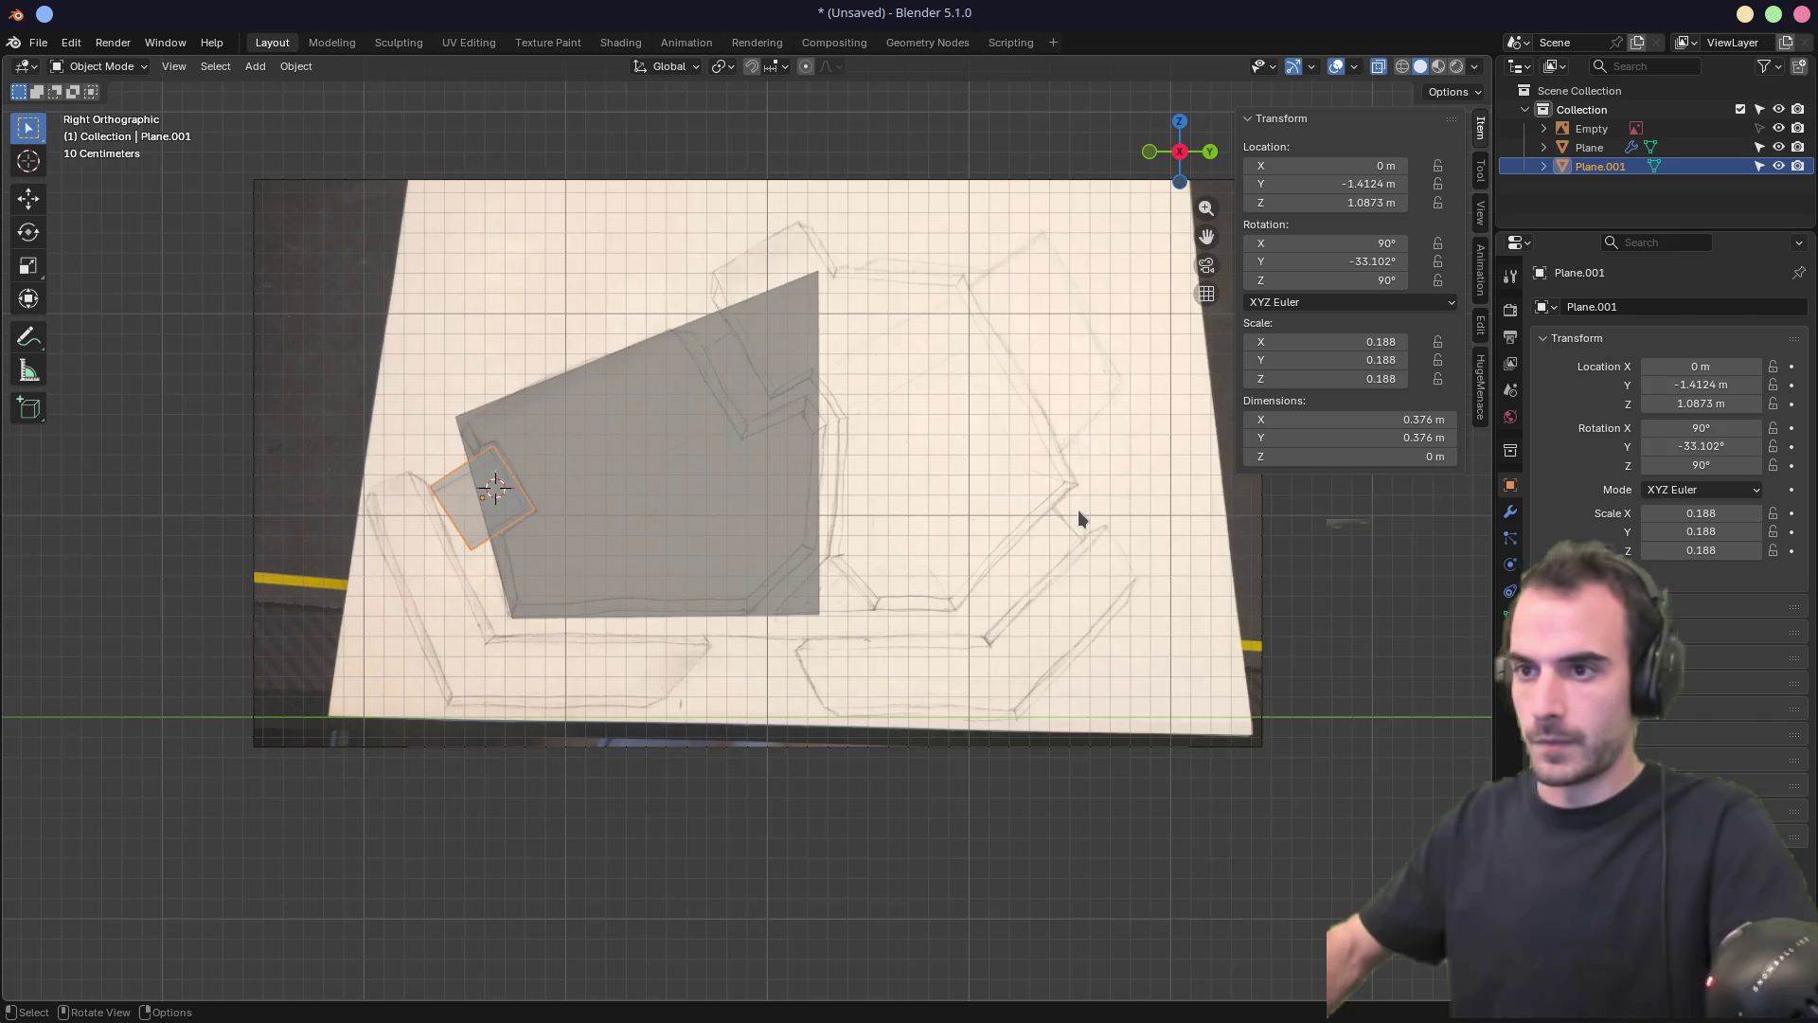
key("KP_7")
mouse_move(1075, 515)
middle_mouse_down()
mouse_move(985, 491)
mouse_move(981, 505)
middle_mouse_up()
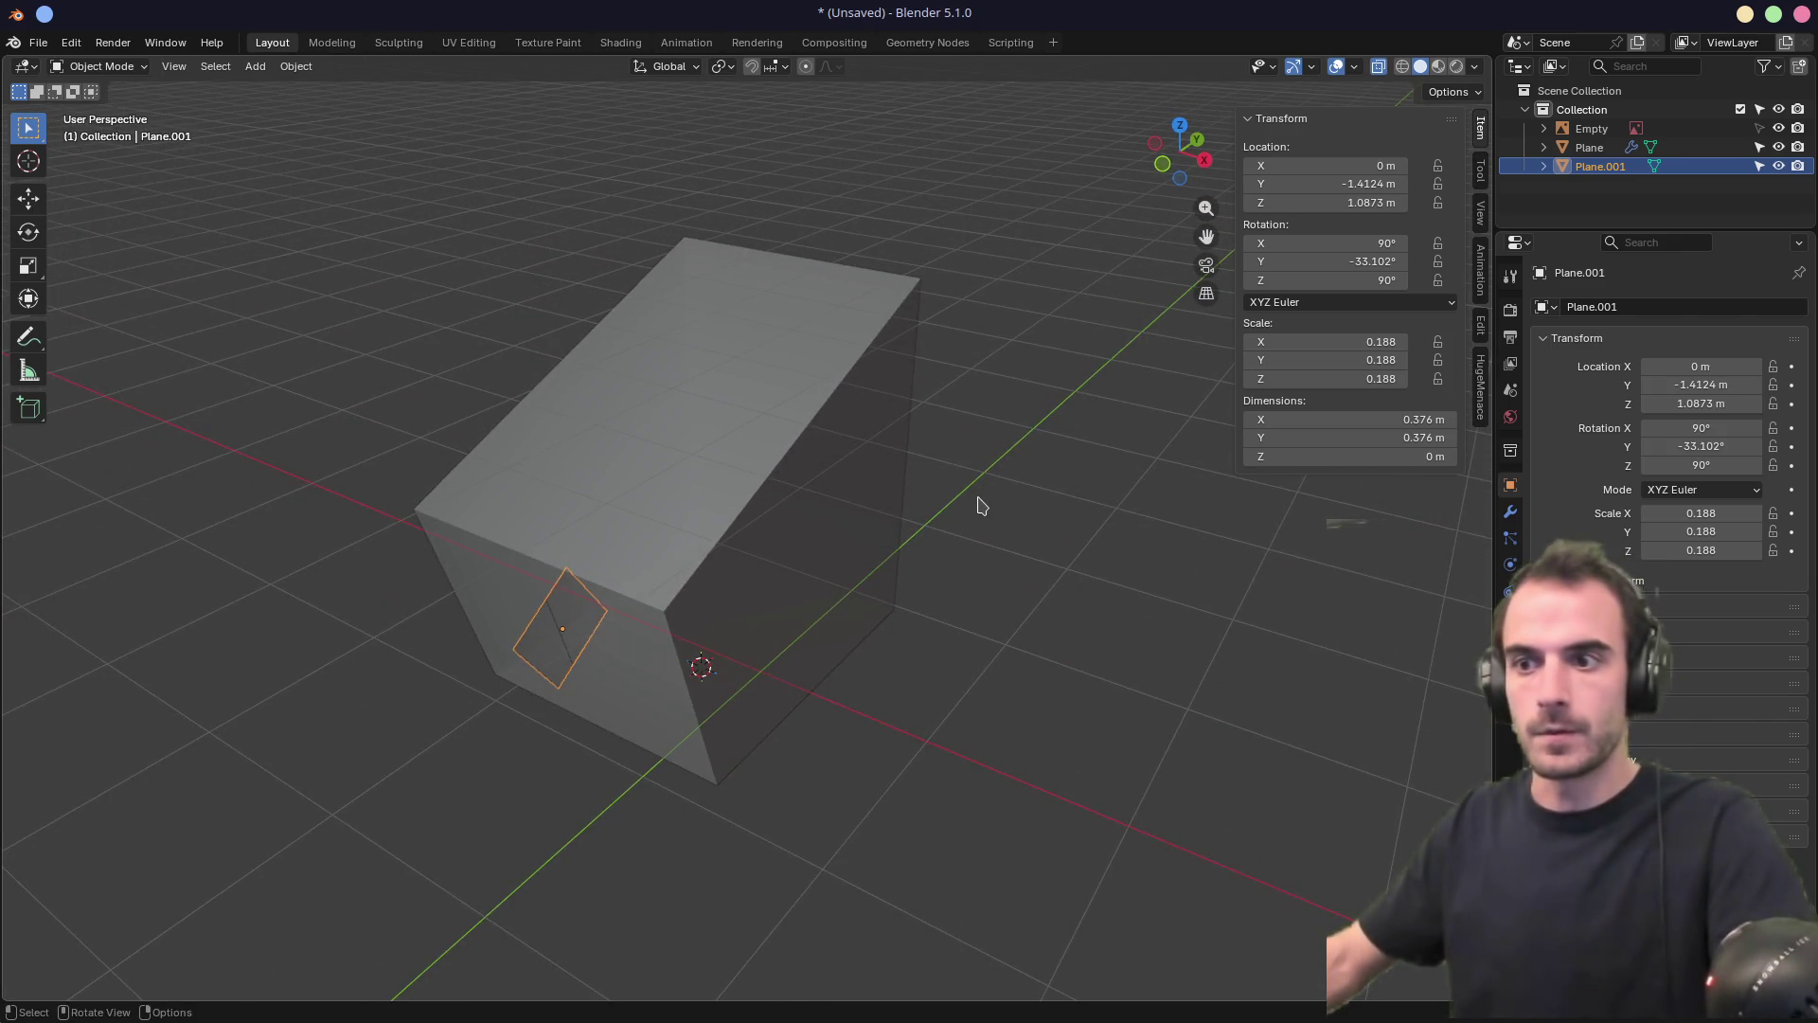
Apply Plane.001's rotation and scale, then solidify it into a 2.27 m slab
key("ctrl+a")
left_click(980, 499)
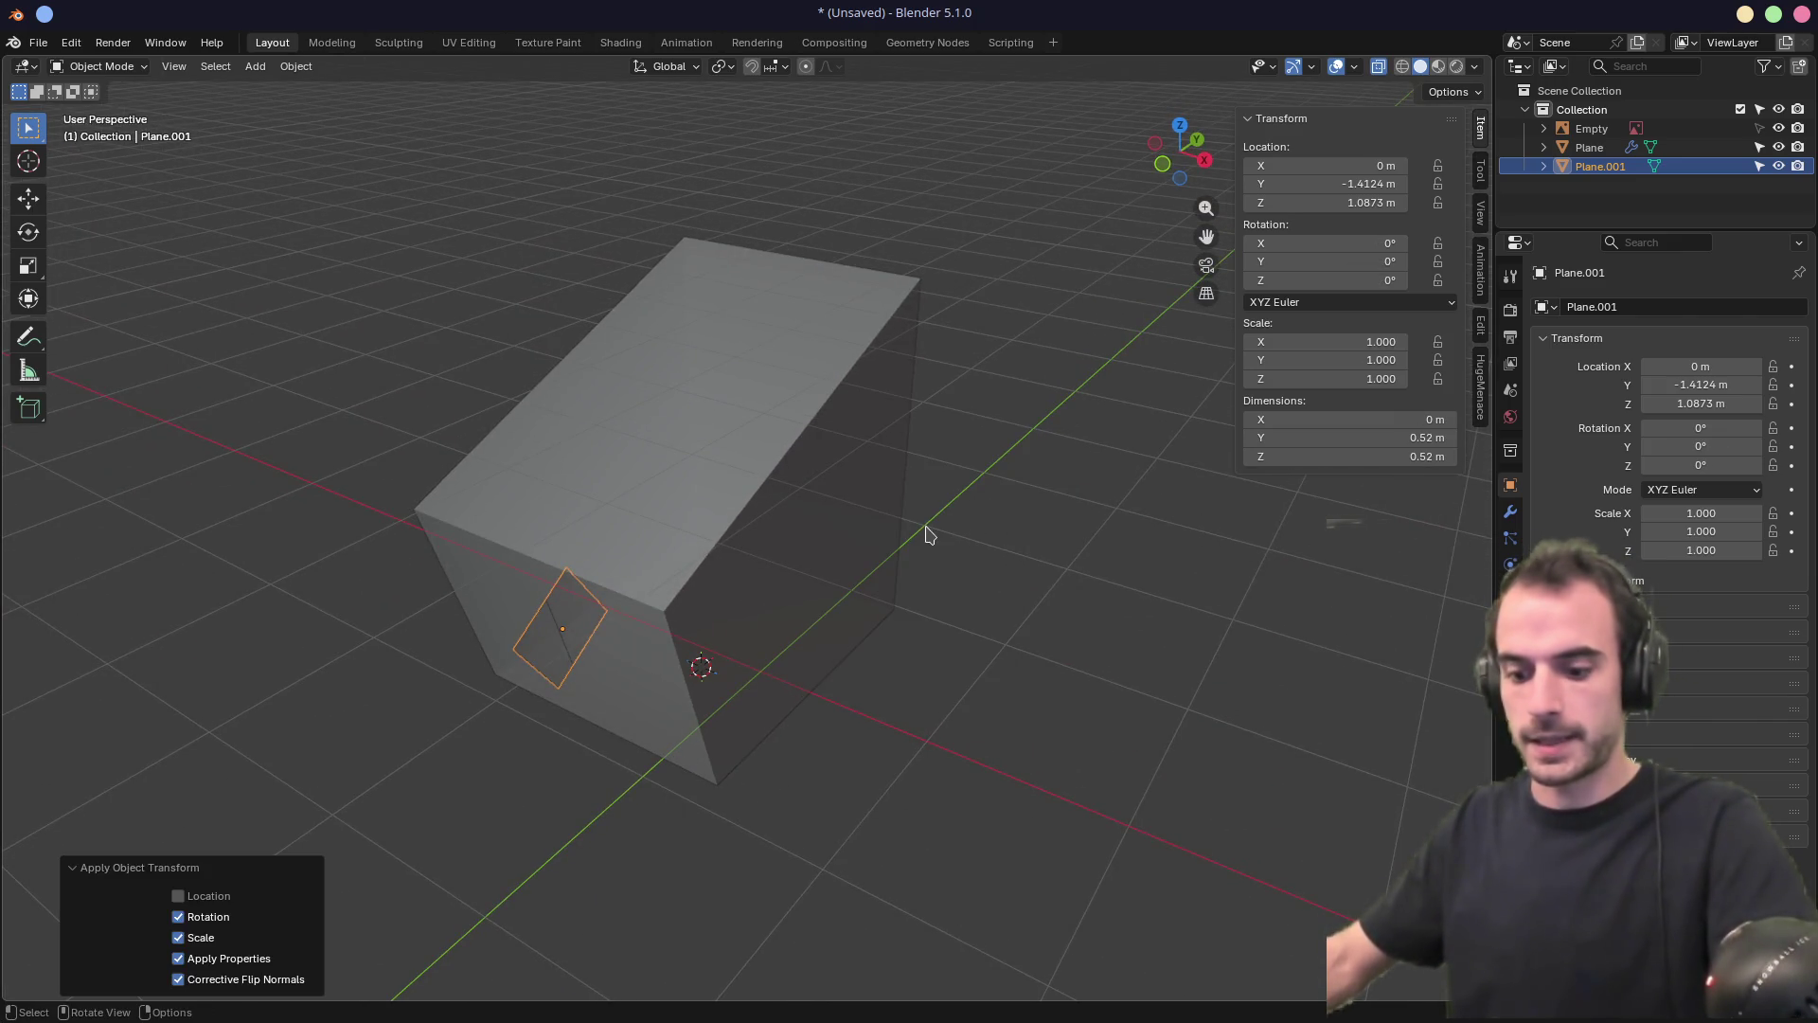
key("f")
left_click(933, 528)
left_click(90, 594)
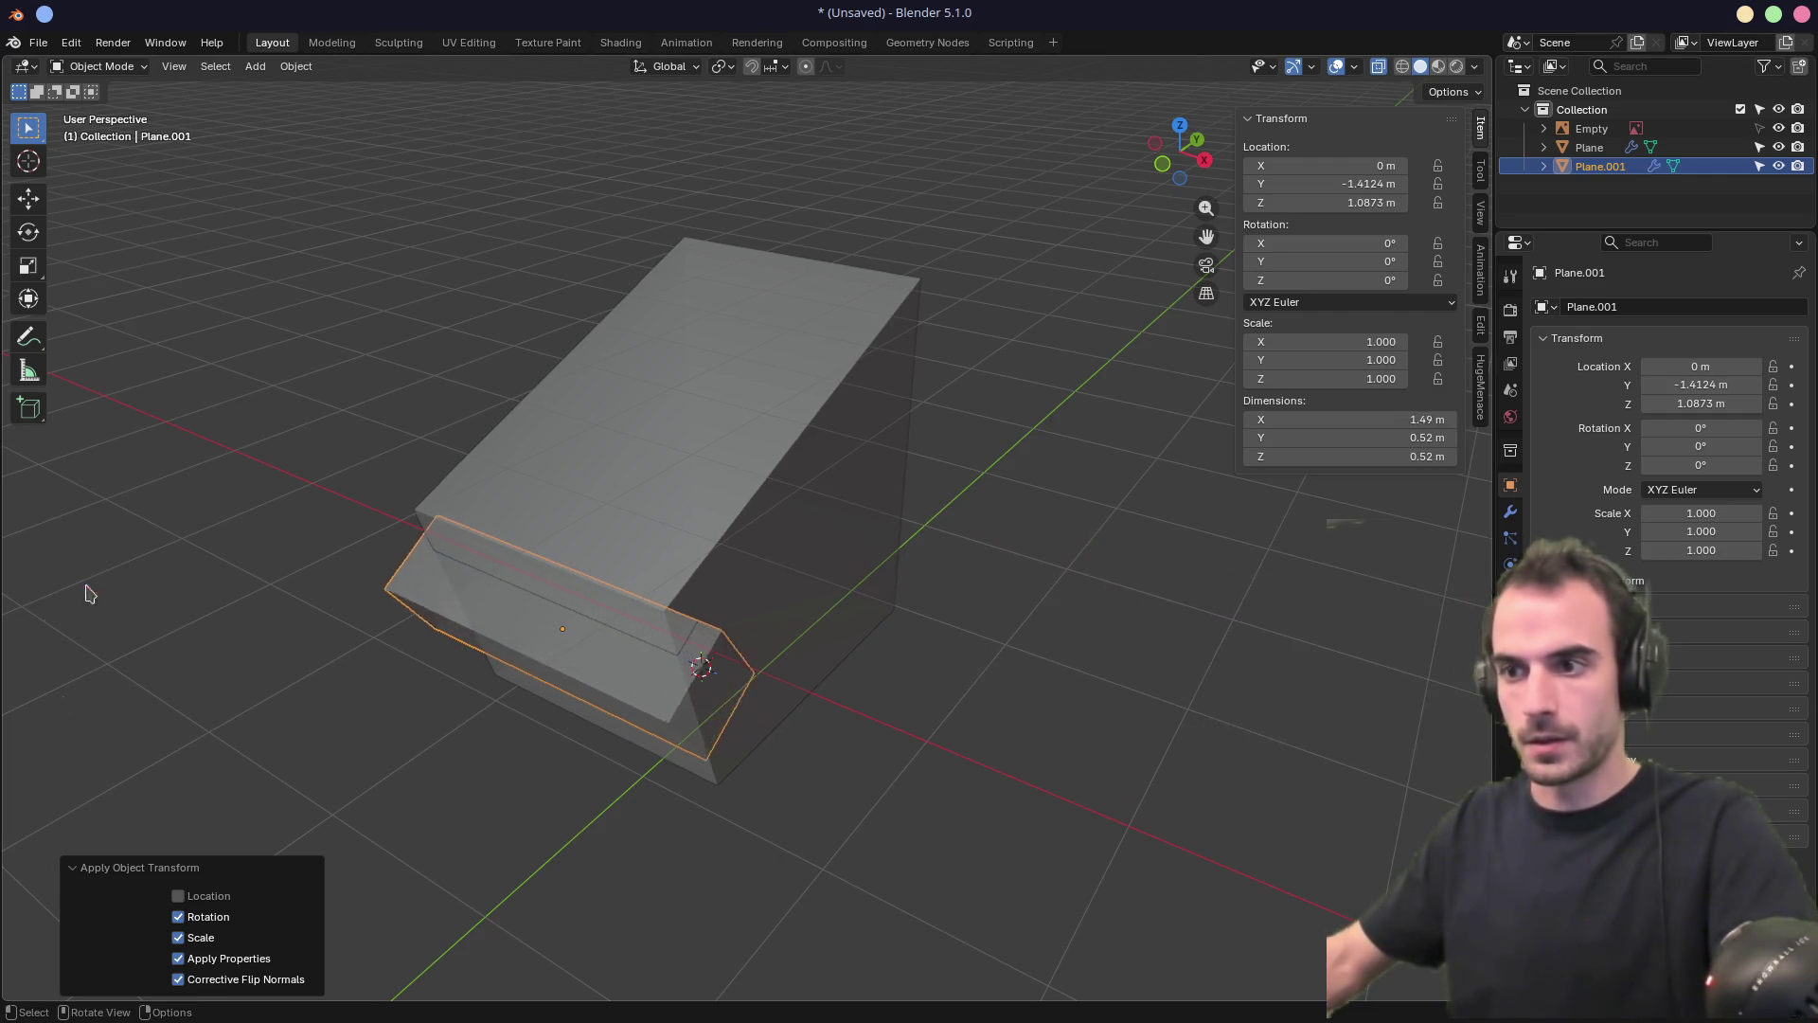
left_click(747, 609)
key("KP_6")
Cut a notch into the main block with an ND boolean difference using Plane.001
left_click(651, 660)
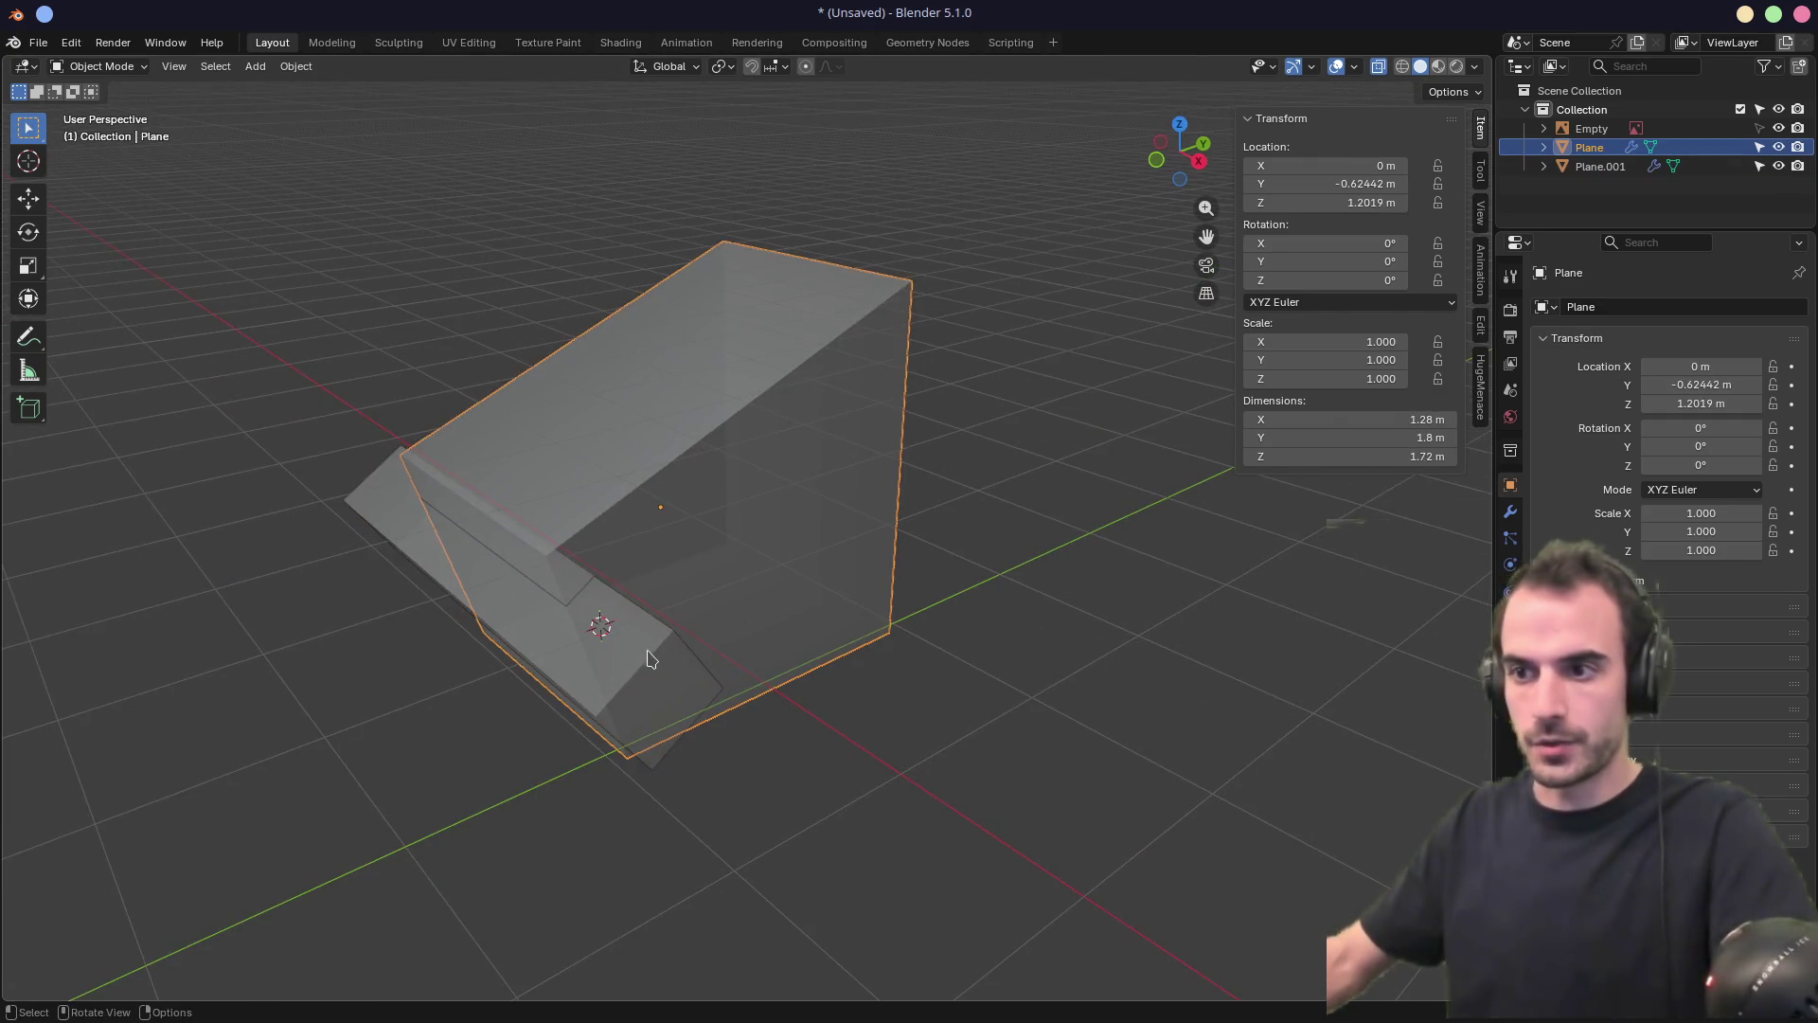
left_click(620, 671)
left_click(667, 543, "shift")
mouse_move(674, 540)
middle_mouse_down()
mouse_move(657, 540)
mouse_move(726, 540)
mouse_move(714, 563)
middle_mouse_up()
key("f")
left_click(654, 542)
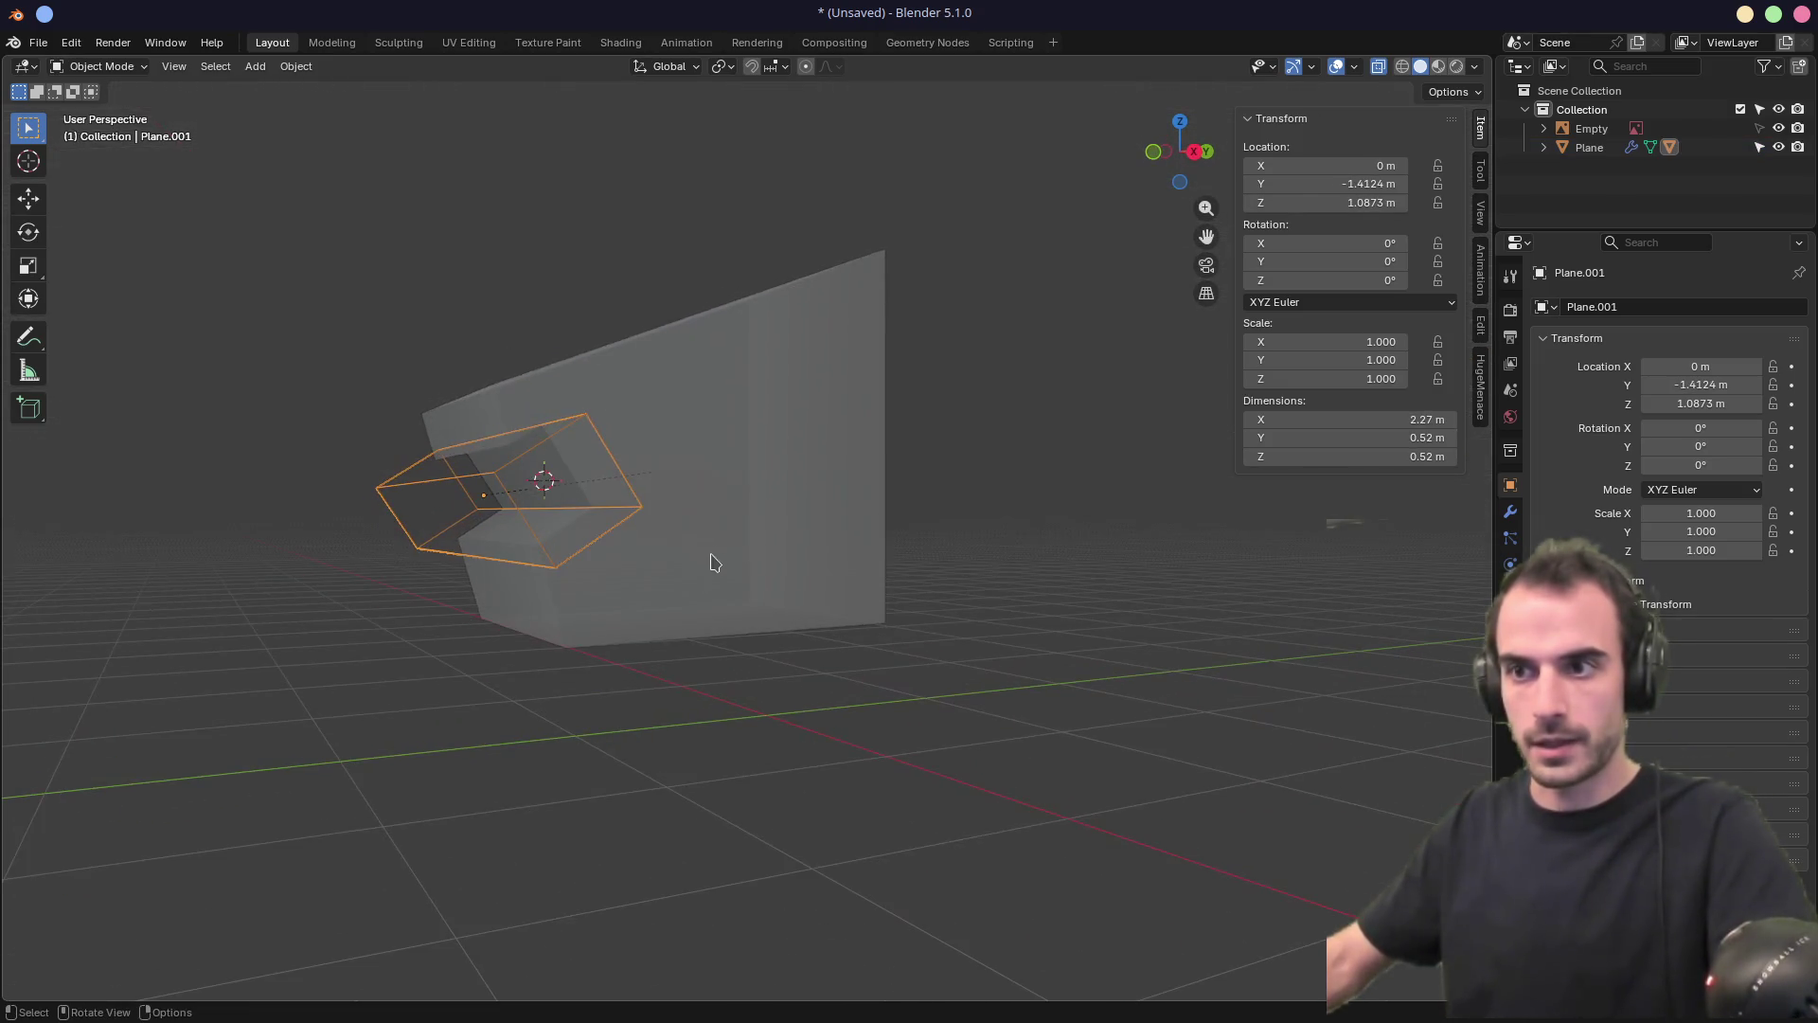
mouse_move(395, 641)
middle_mouse_down()
mouse_move(638, 617)
mouse_move(601, 637)
mouse_move(407, 645)
mouse_move(430, 641)
middle_mouse_up()
left_click(743, 438)
key("f")
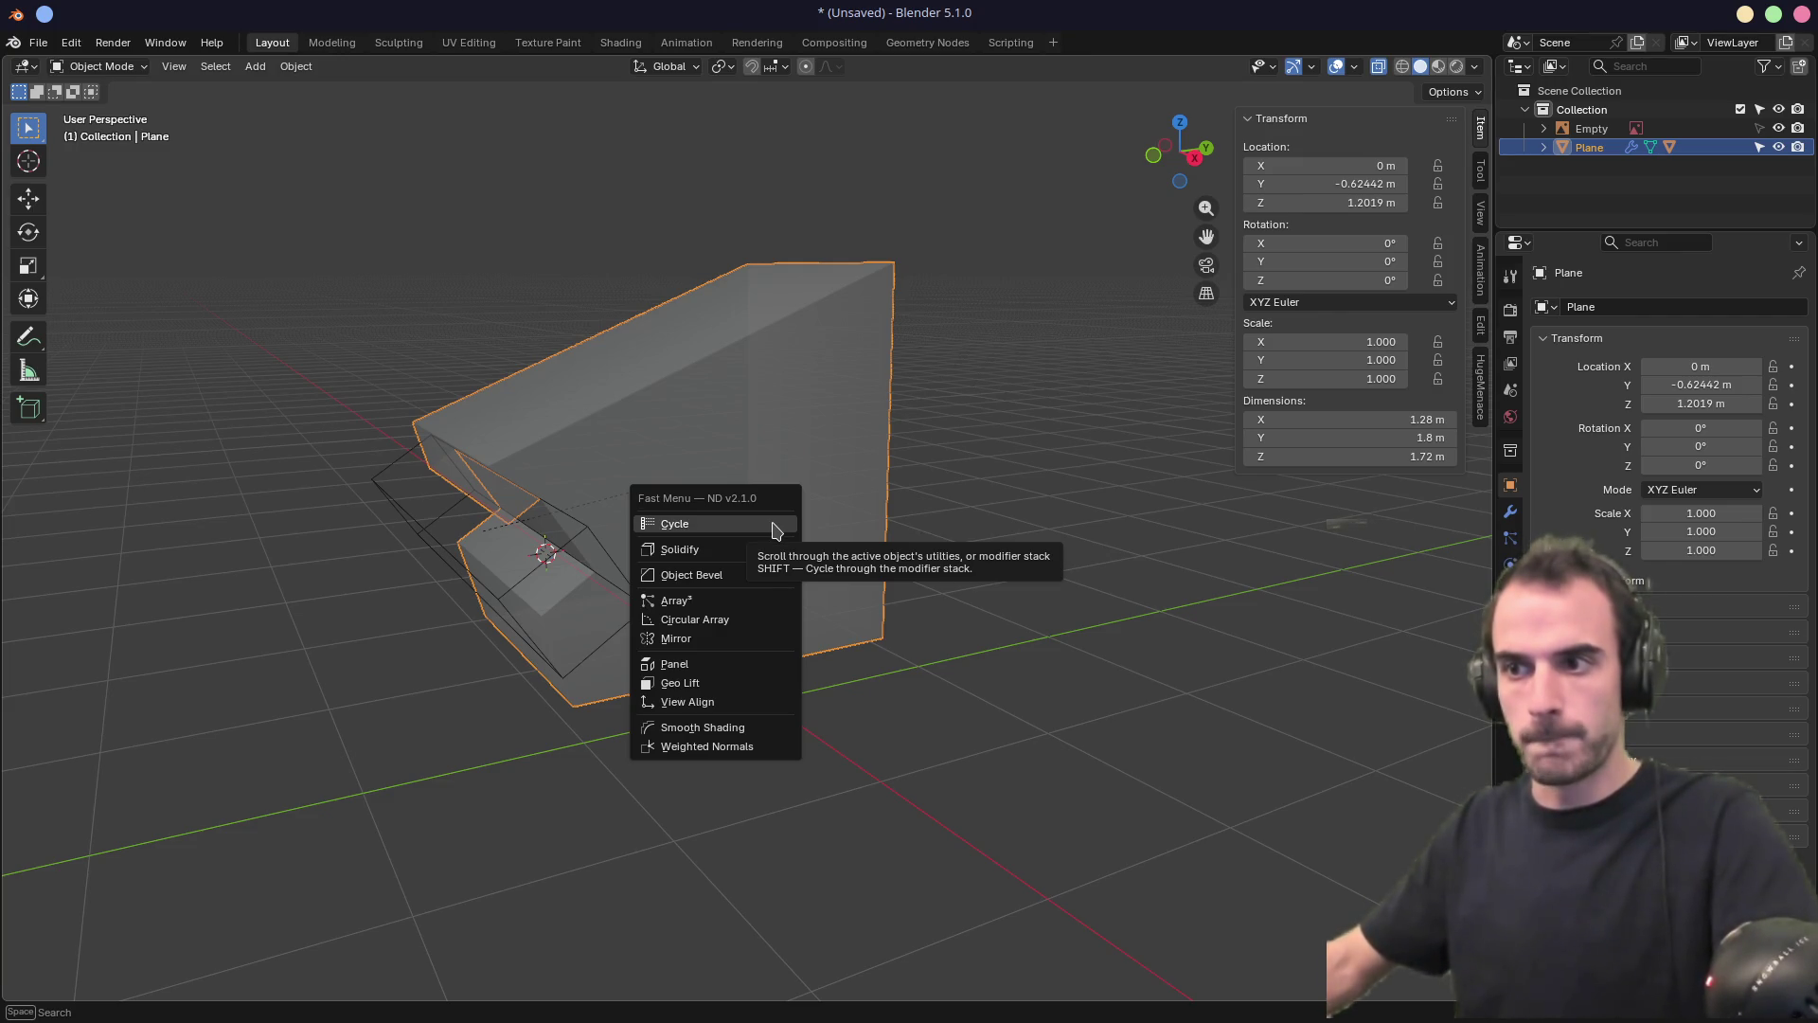
Apply an initial Object Bevel to the main block, adjusting its width and segment count
left_click(728, 575)
mouse_move(768, 568)
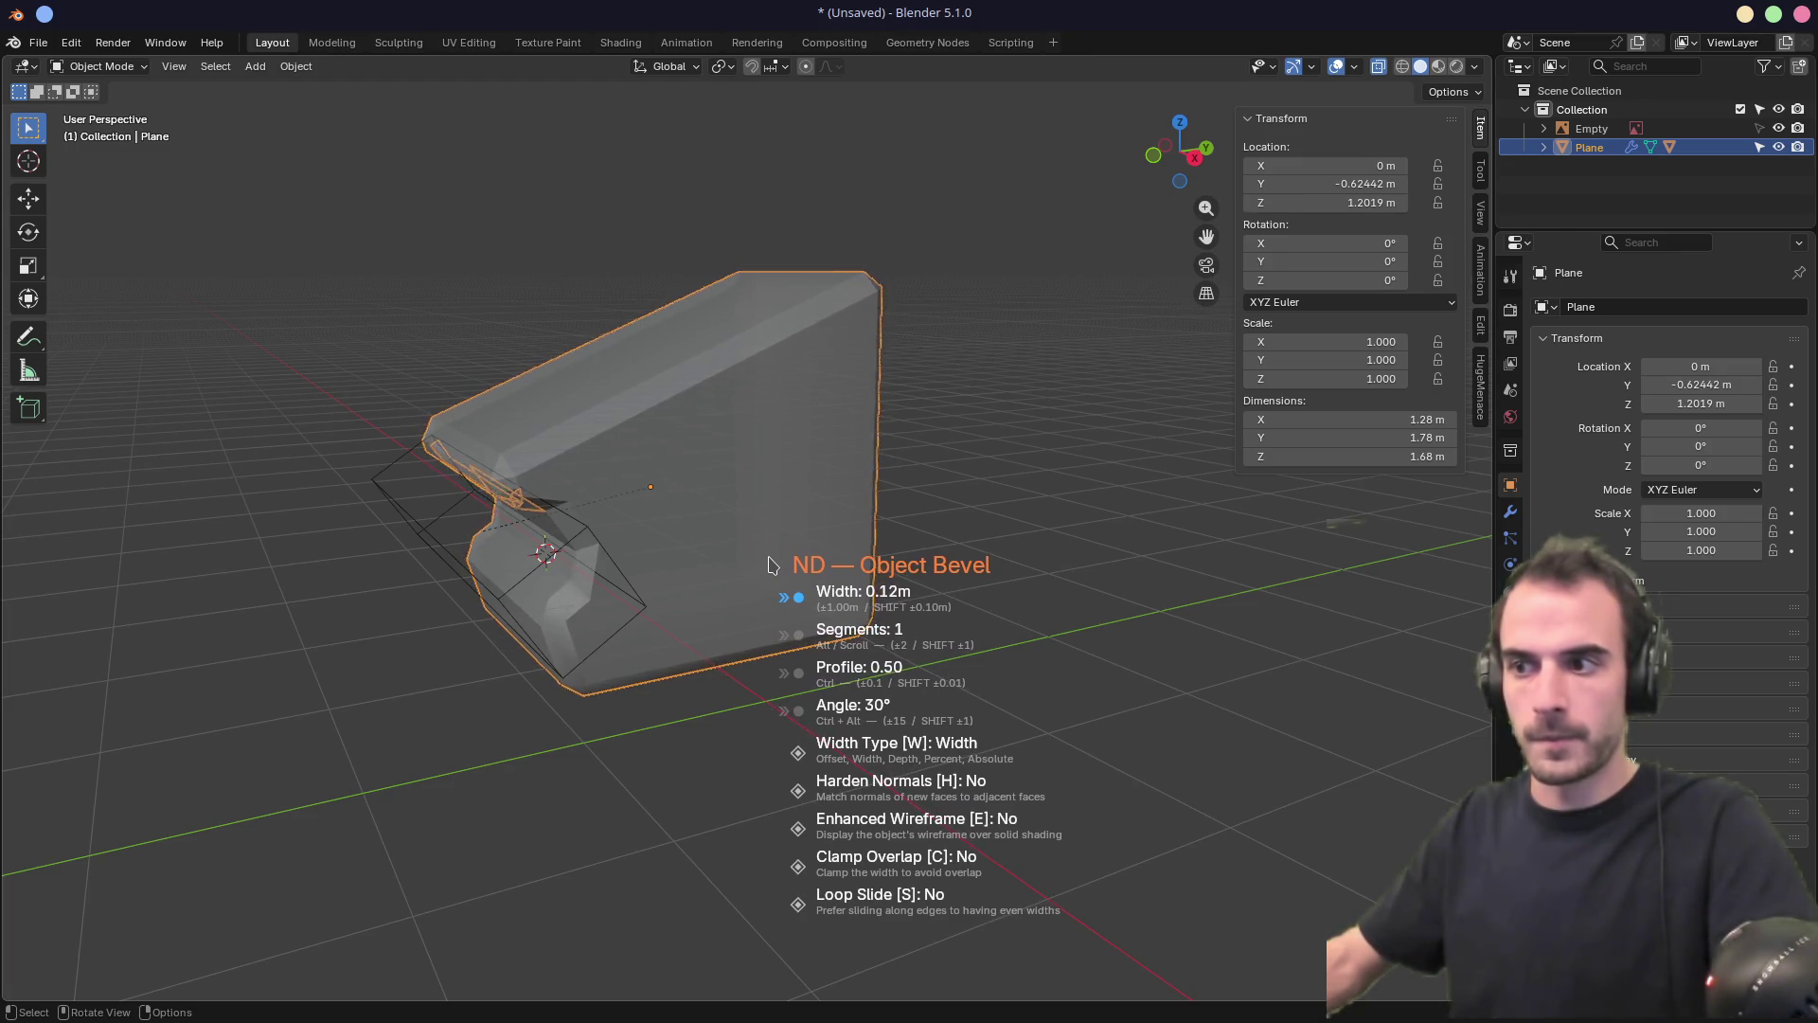
key("alt")
scroll(825, 548, "up", 1)
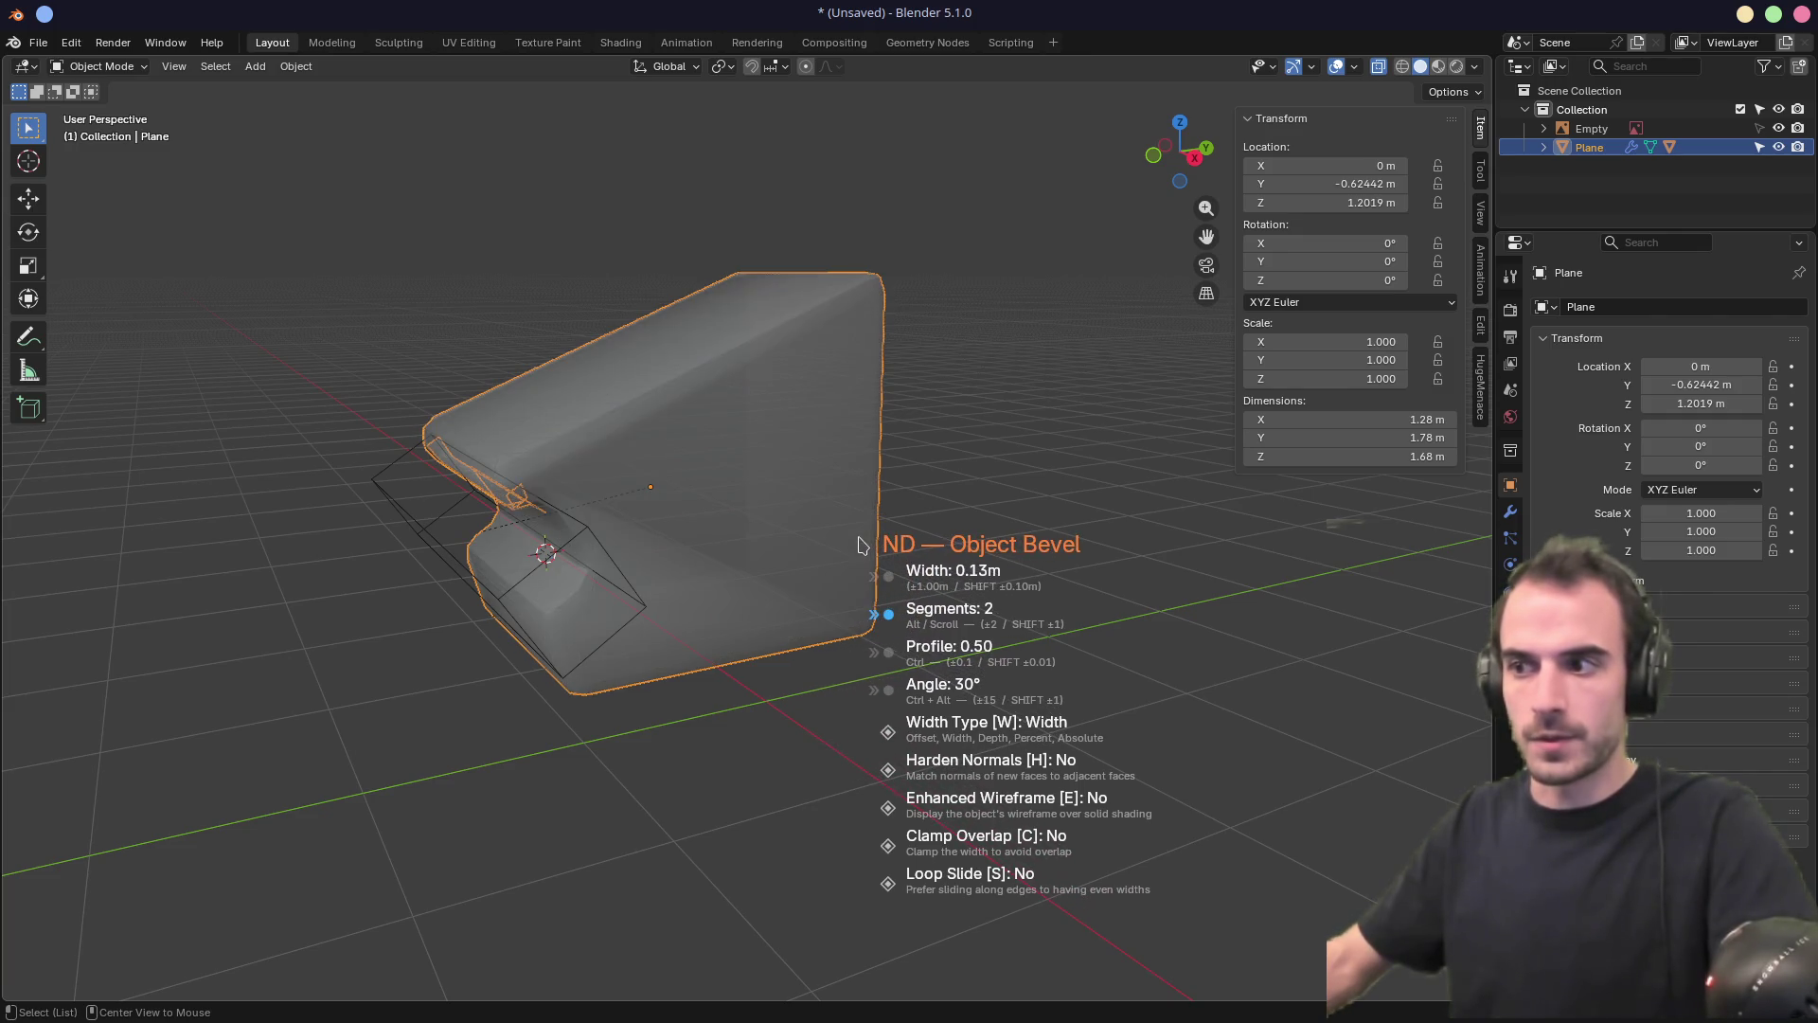
scroll(830, 545, "down", 1)
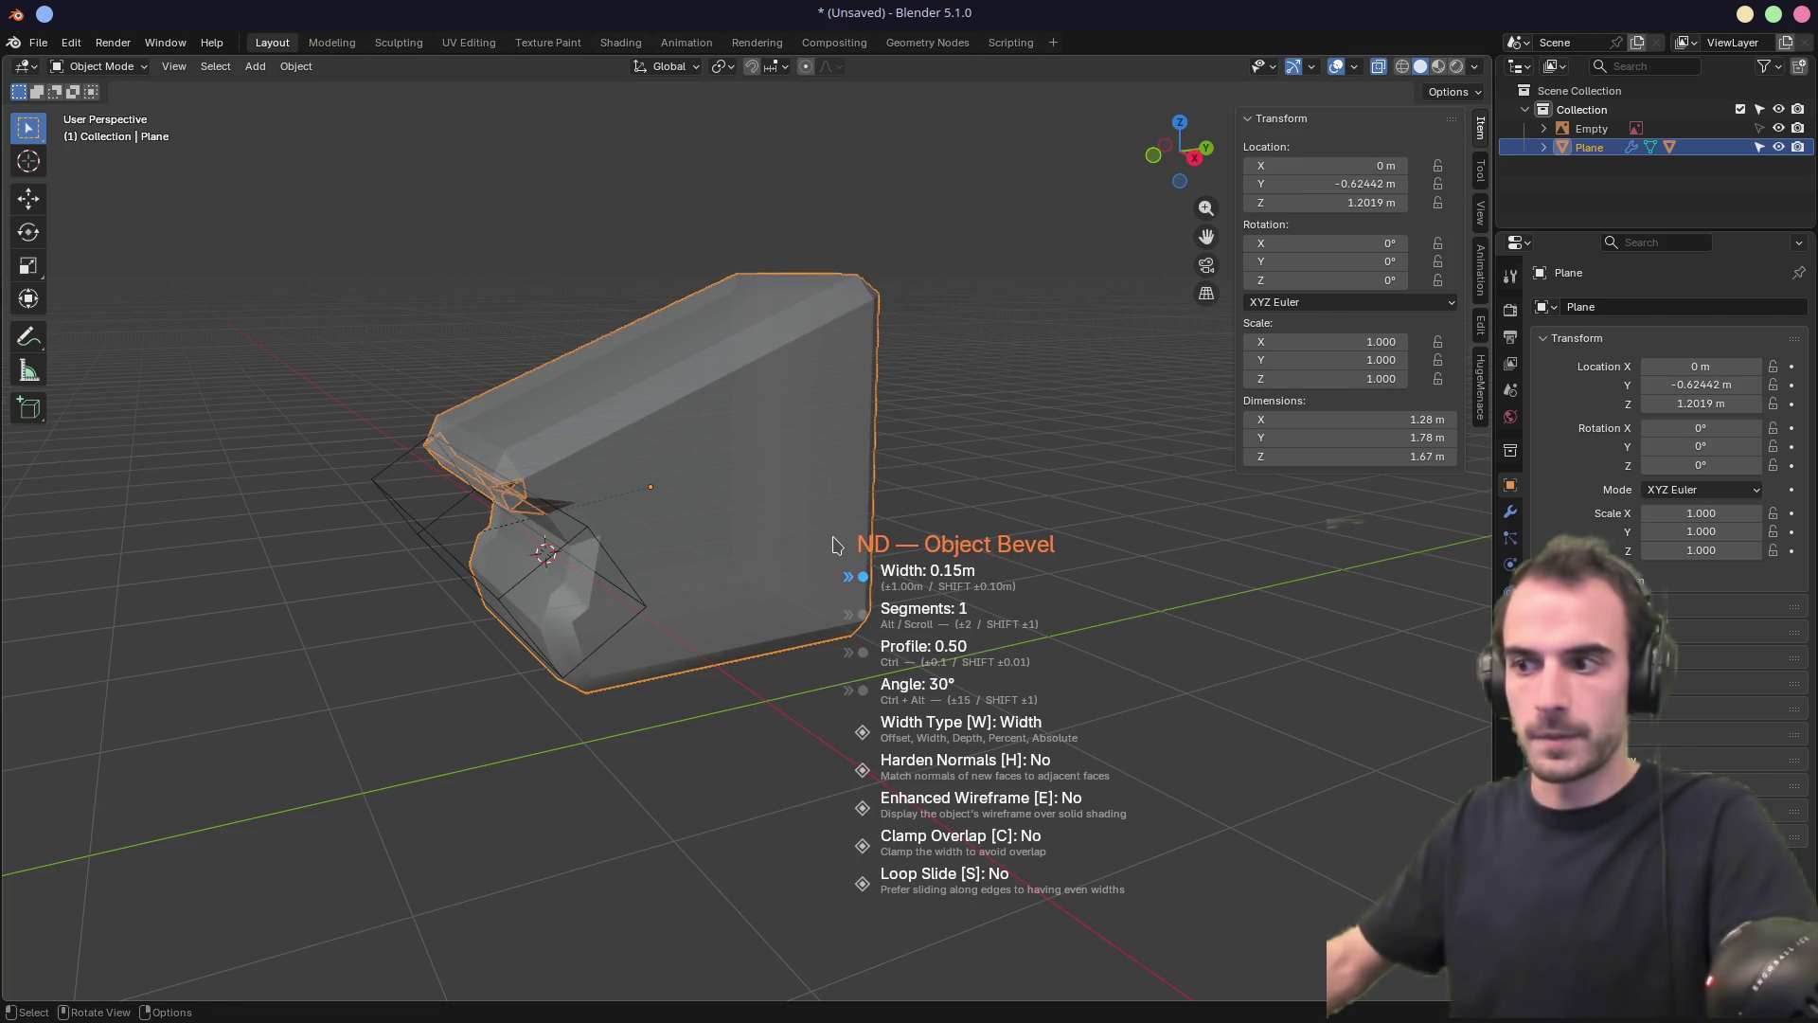
left_click(829, 545)
middle_click_drag(829, 546, 816, 506)
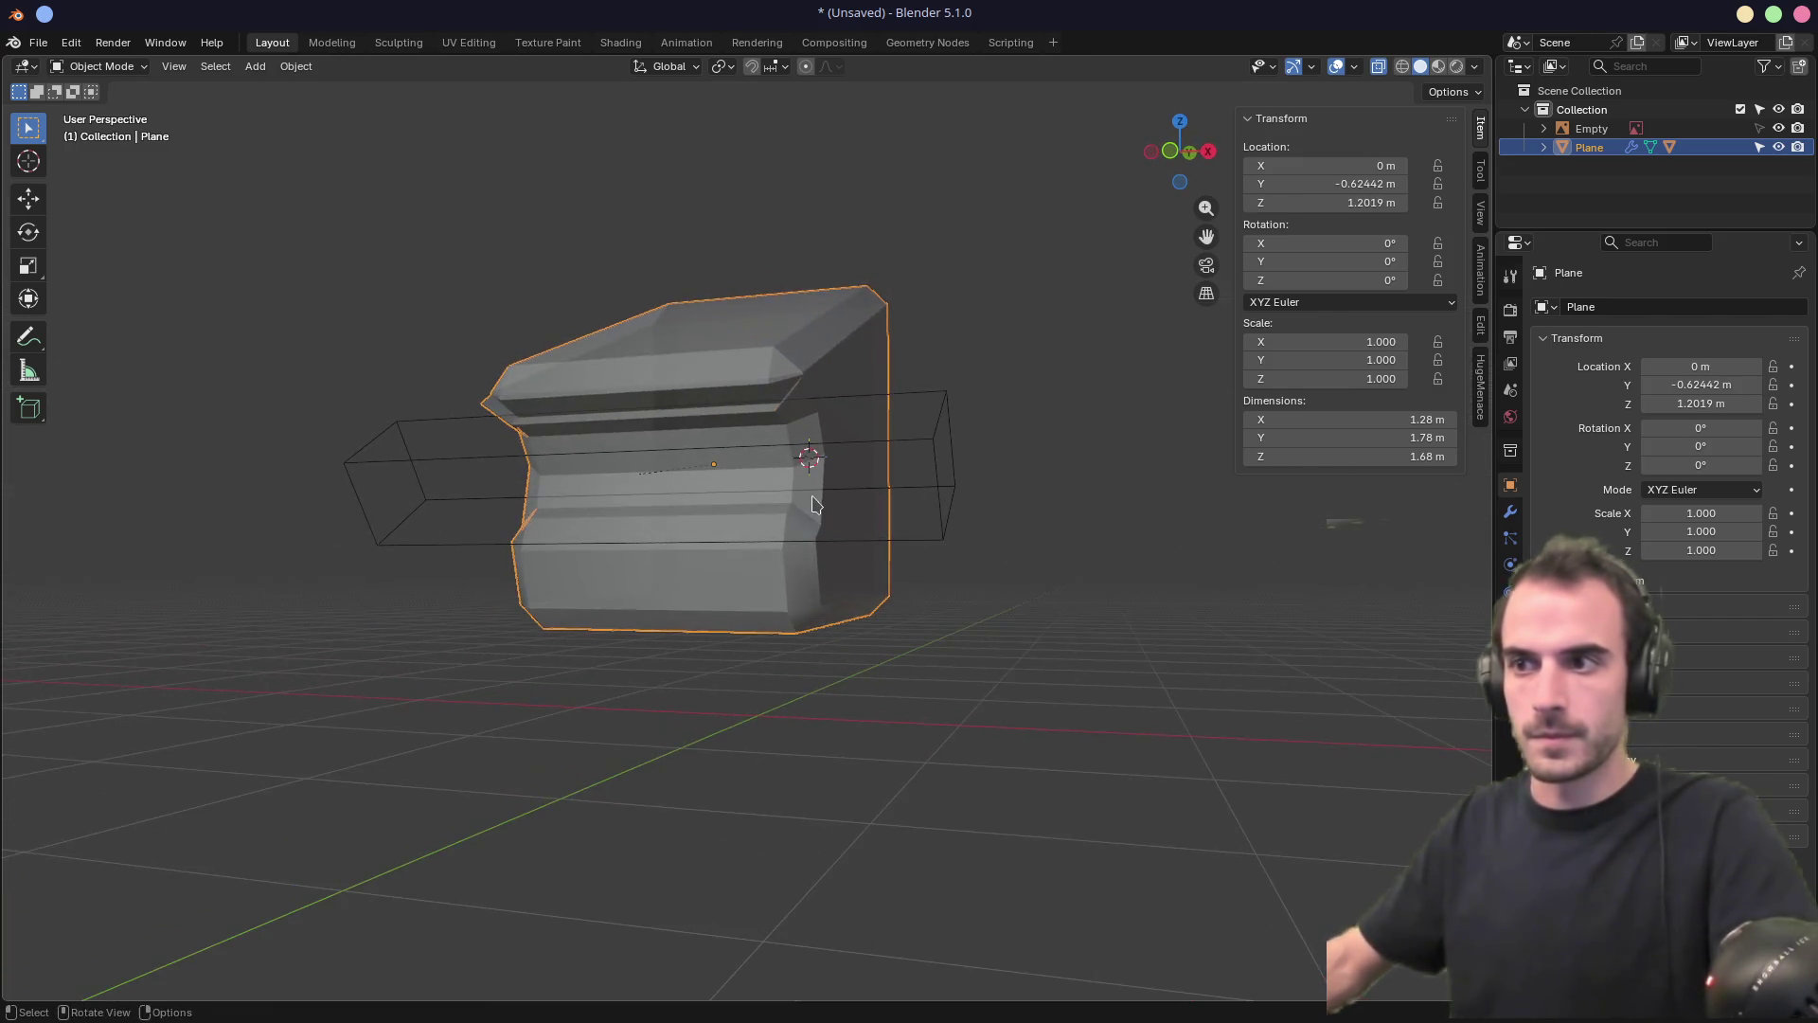
mouse_move(637, 506)
middle_mouse_down()
mouse_move(799, 499)
mouse_move(731, 486)
mouse_move(782, 503)
mouse_move(638, 524)
mouse_move(818, 512)
middle_mouse_up()
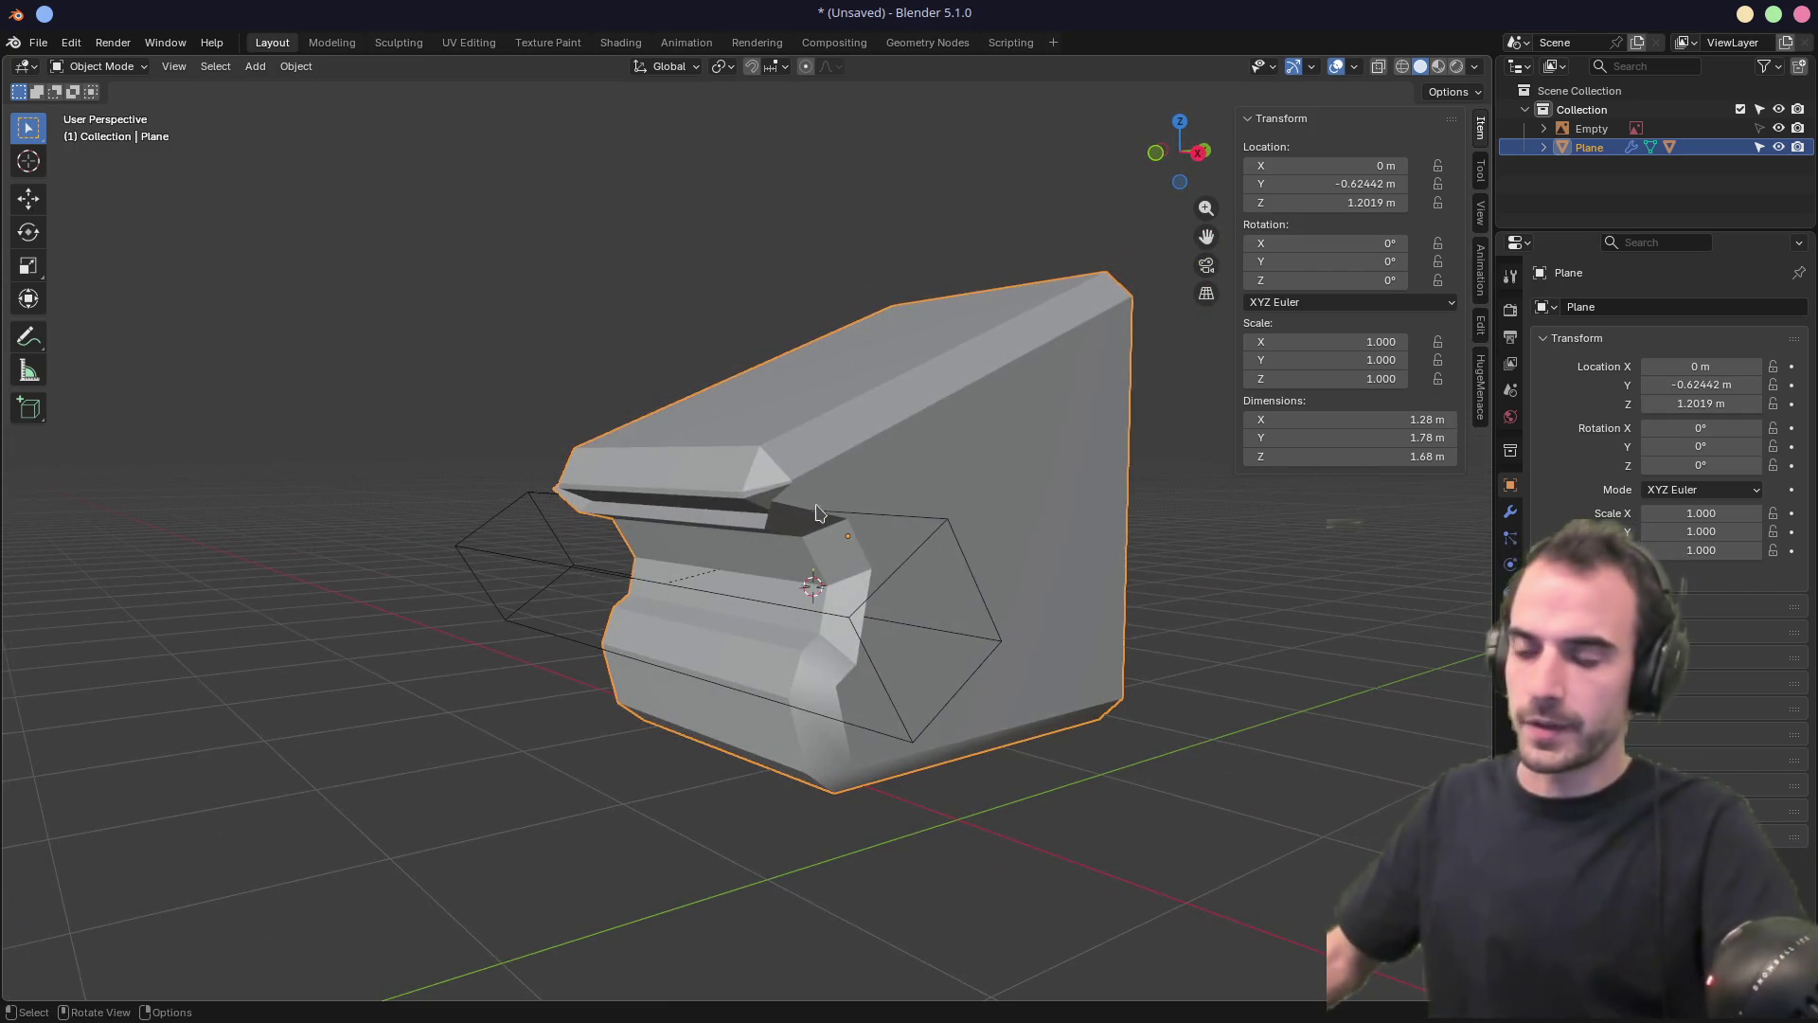
Narrow the block's bevel to a 0.03 m width with one segment
key("f")
left_click(898, 506)
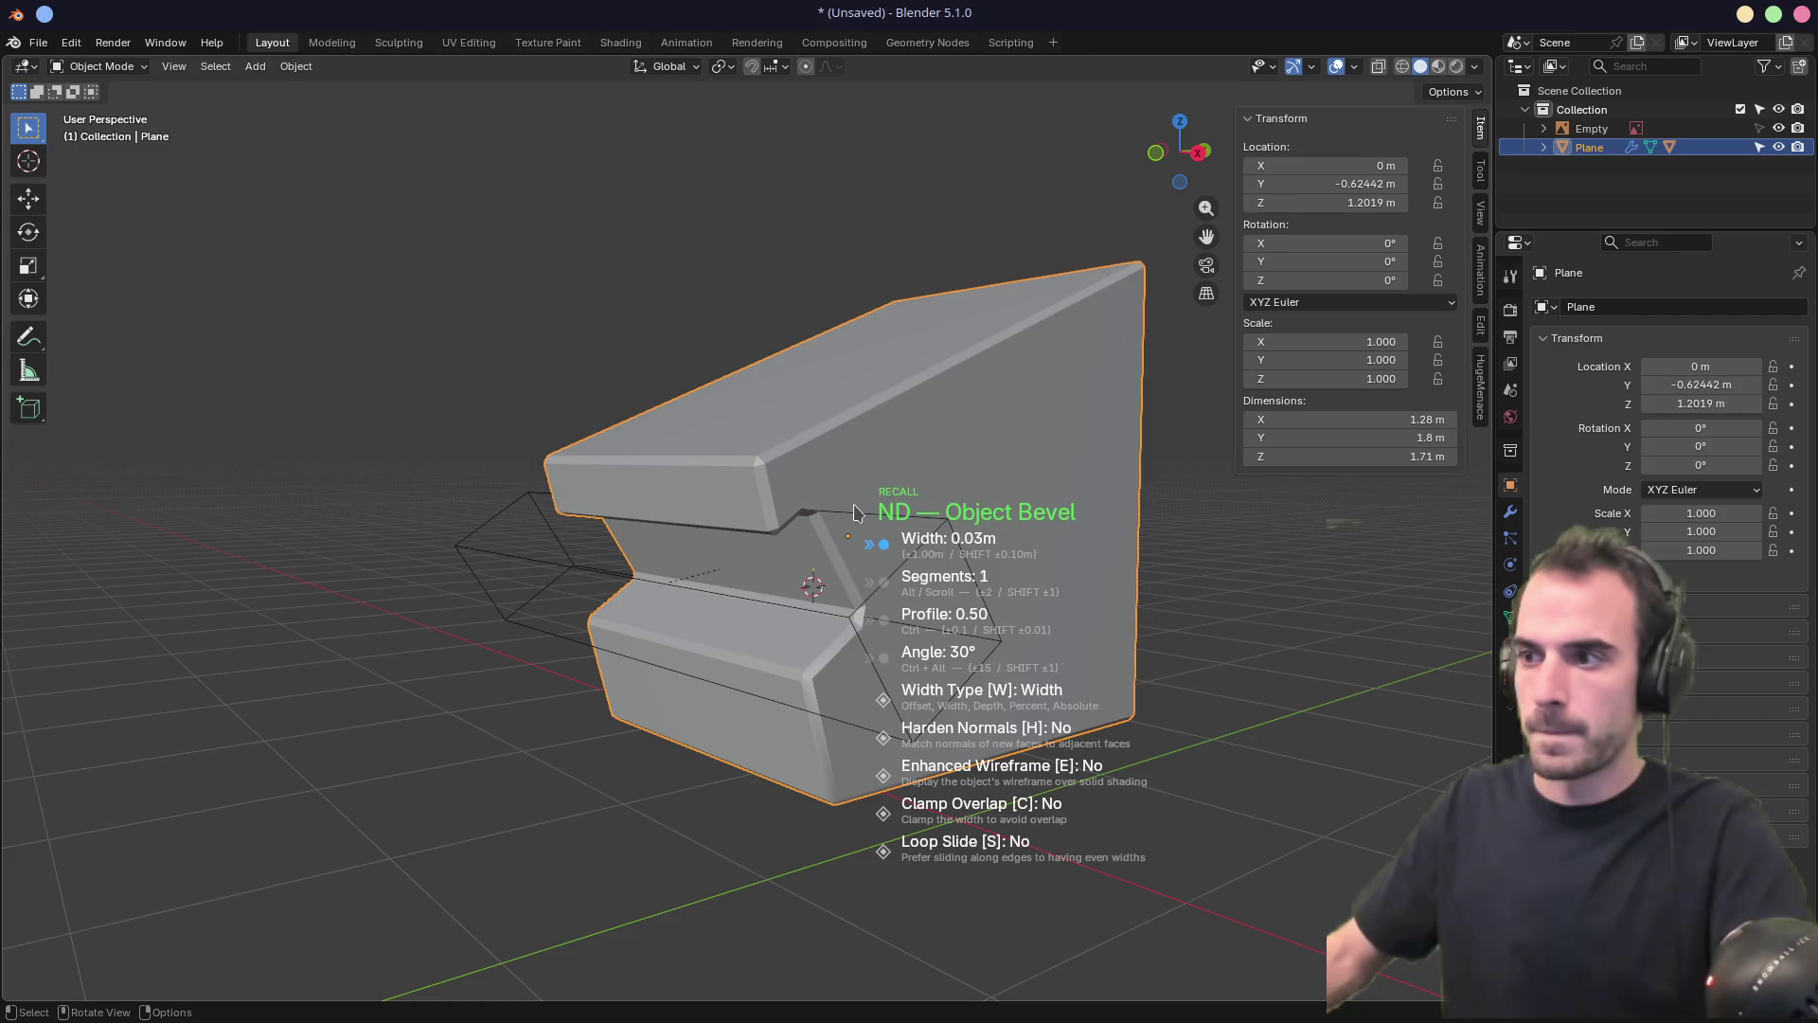
left_click(856, 512)
mouse_move(856, 512)
middle_mouse_down()
mouse_move(760, 454)
mouse_move(1067, 491)
mouse_move(934, 503)
middle_mouse_up()
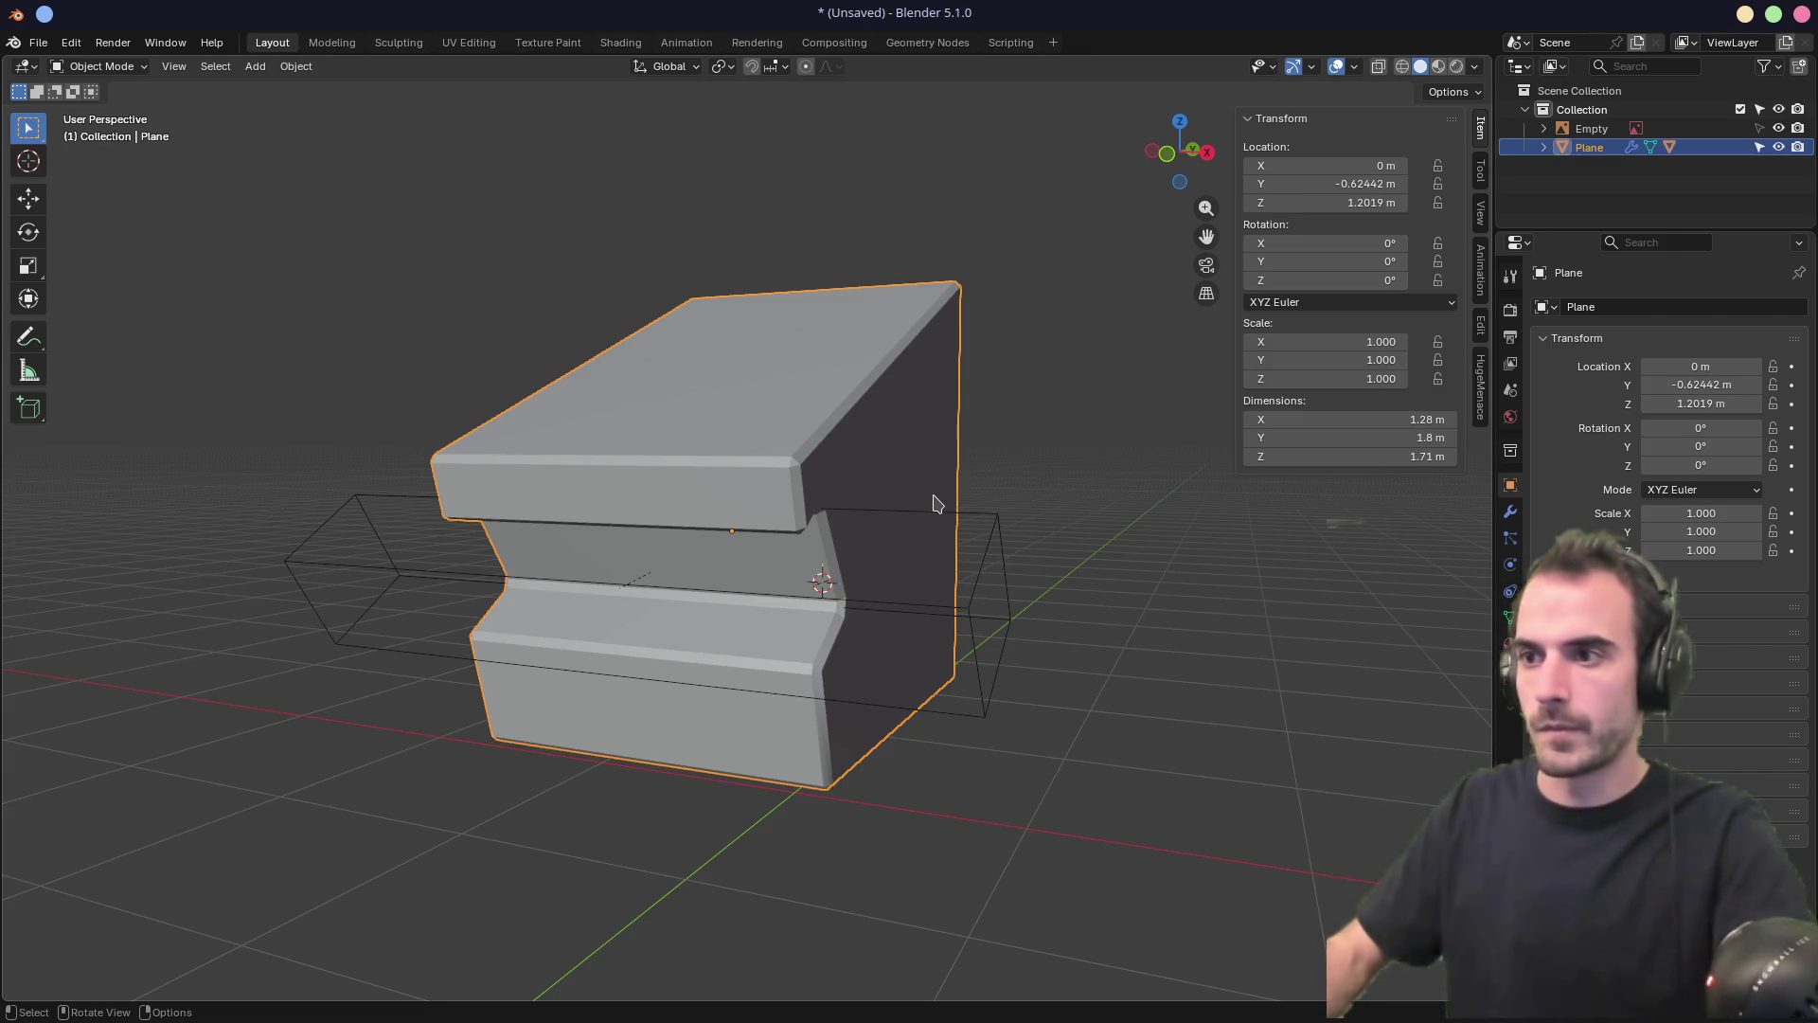
In front view, add a new plane, Plane.002, aligned to the view
key("KP_1")
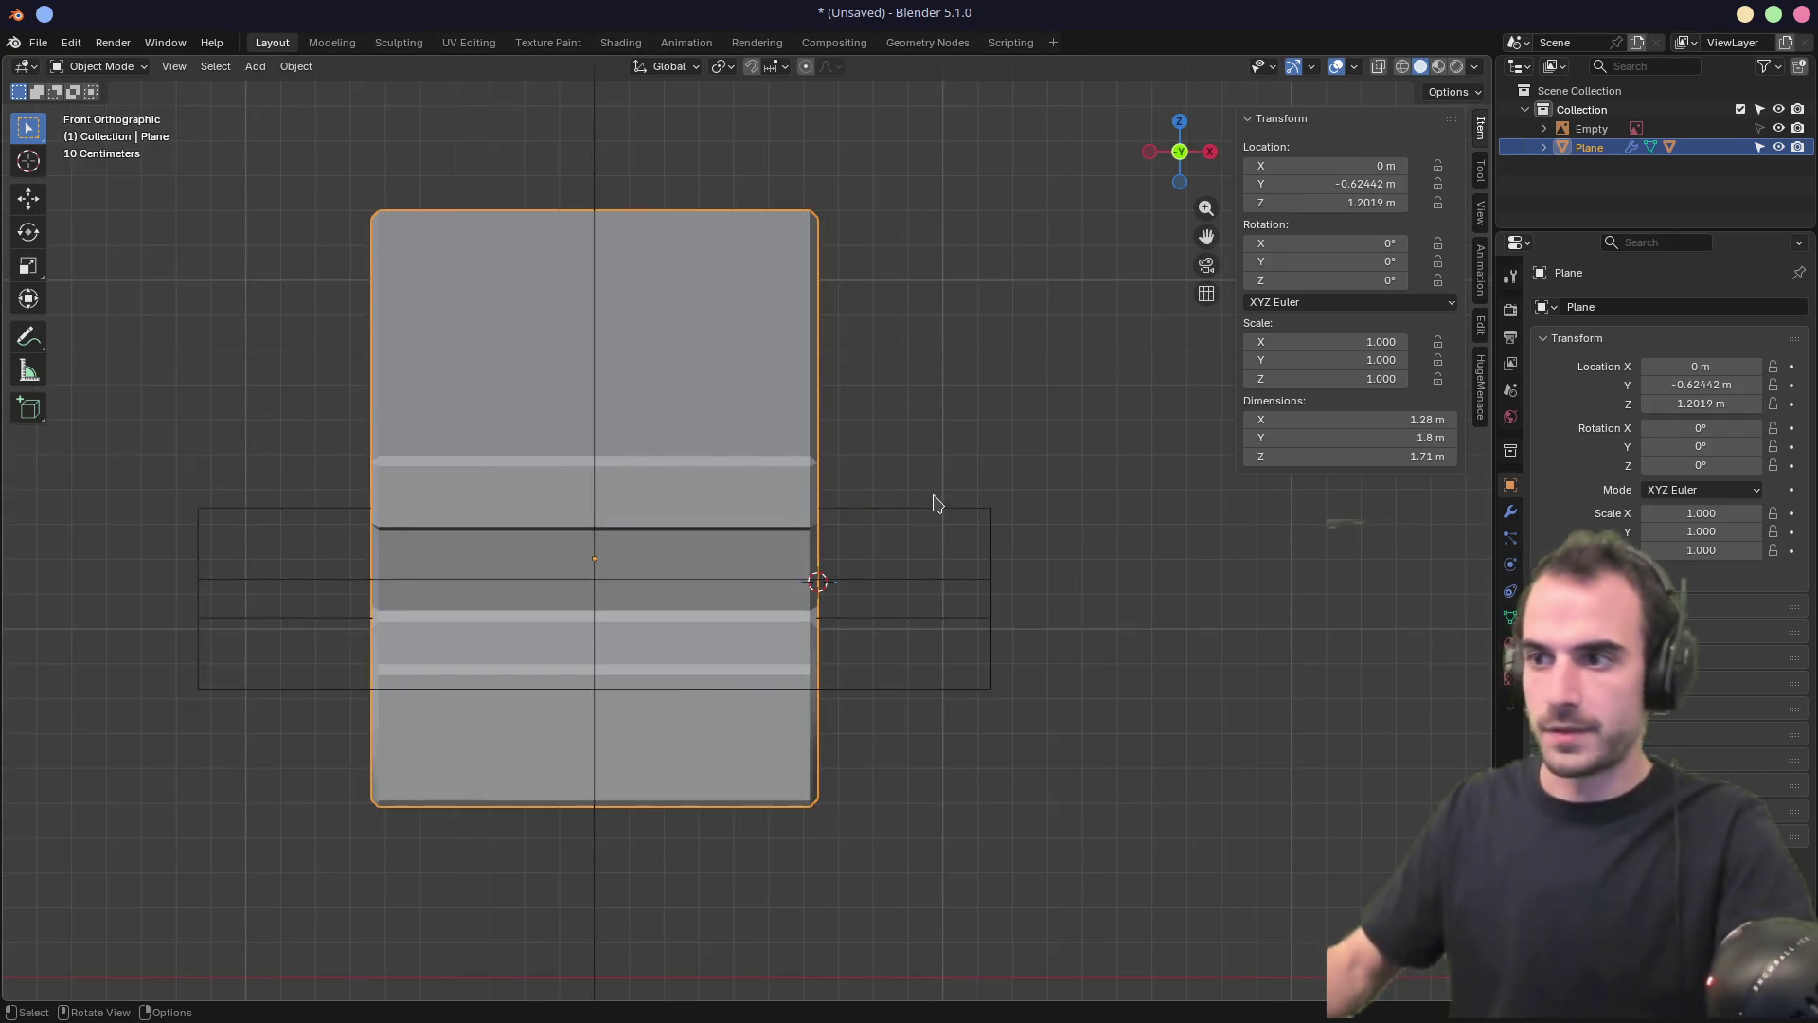
scroll(855, 491, "down", 3)
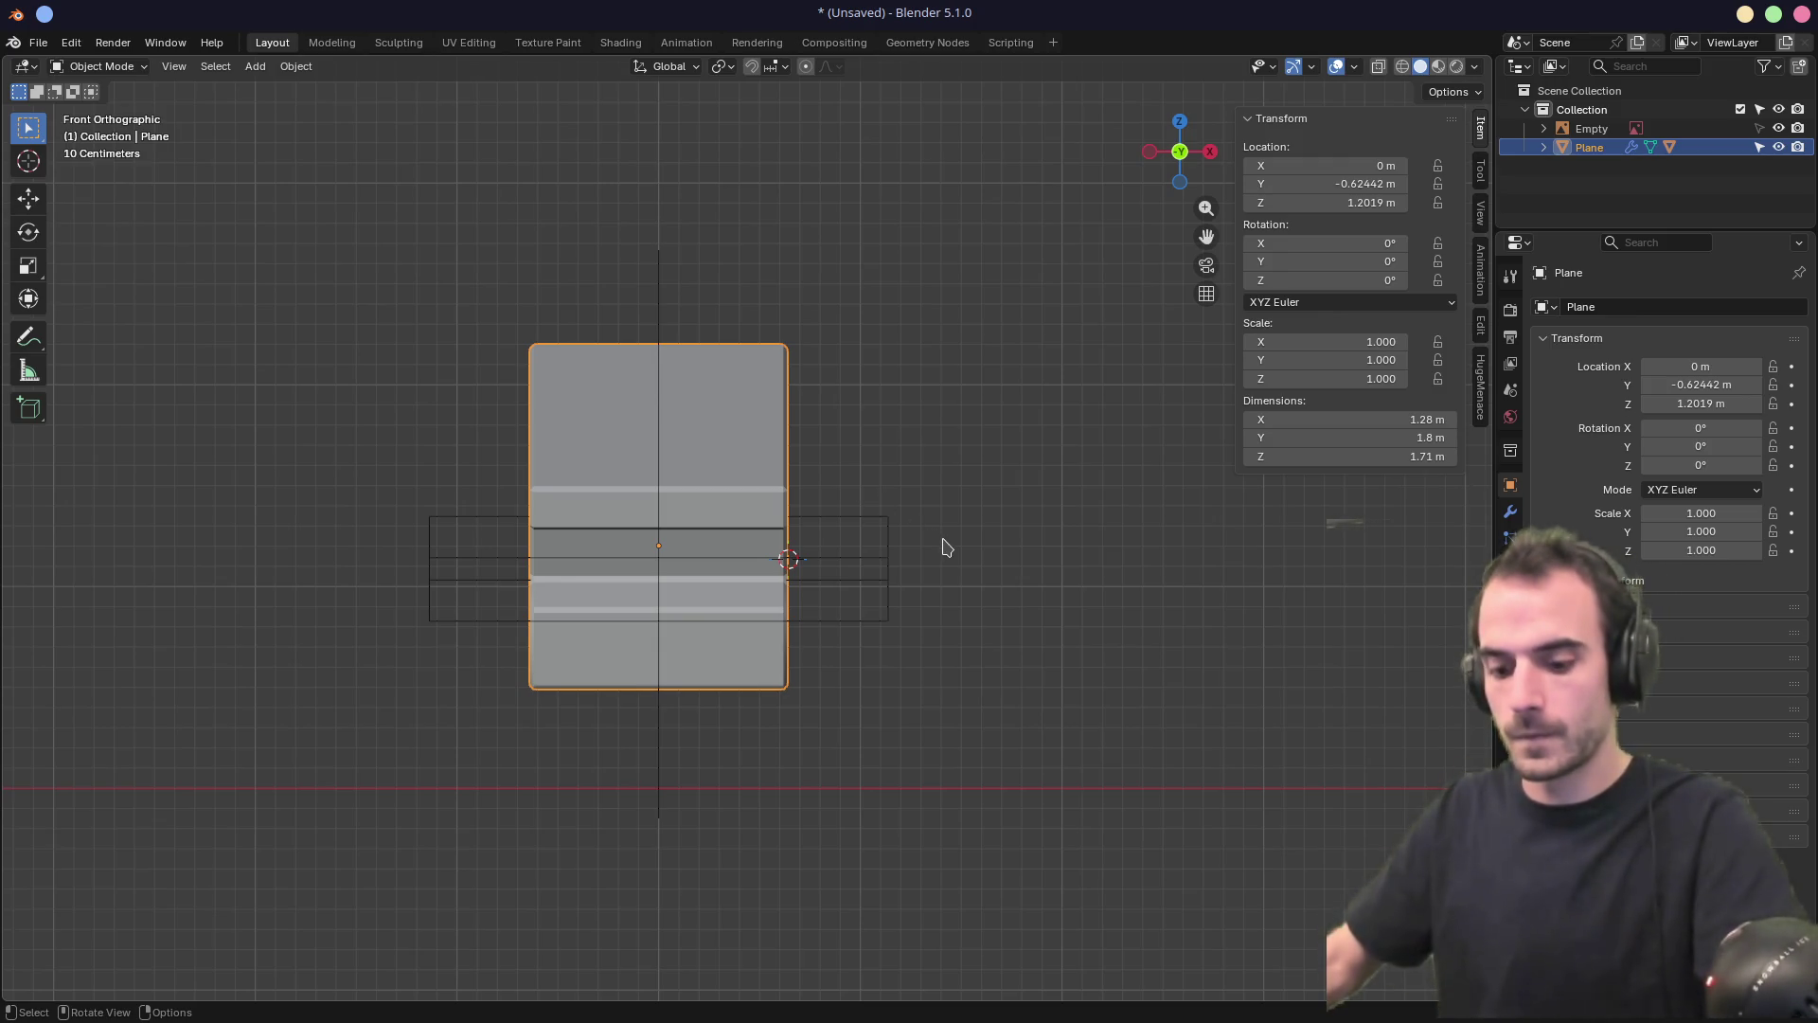
left_click(950, 552)
key("q")
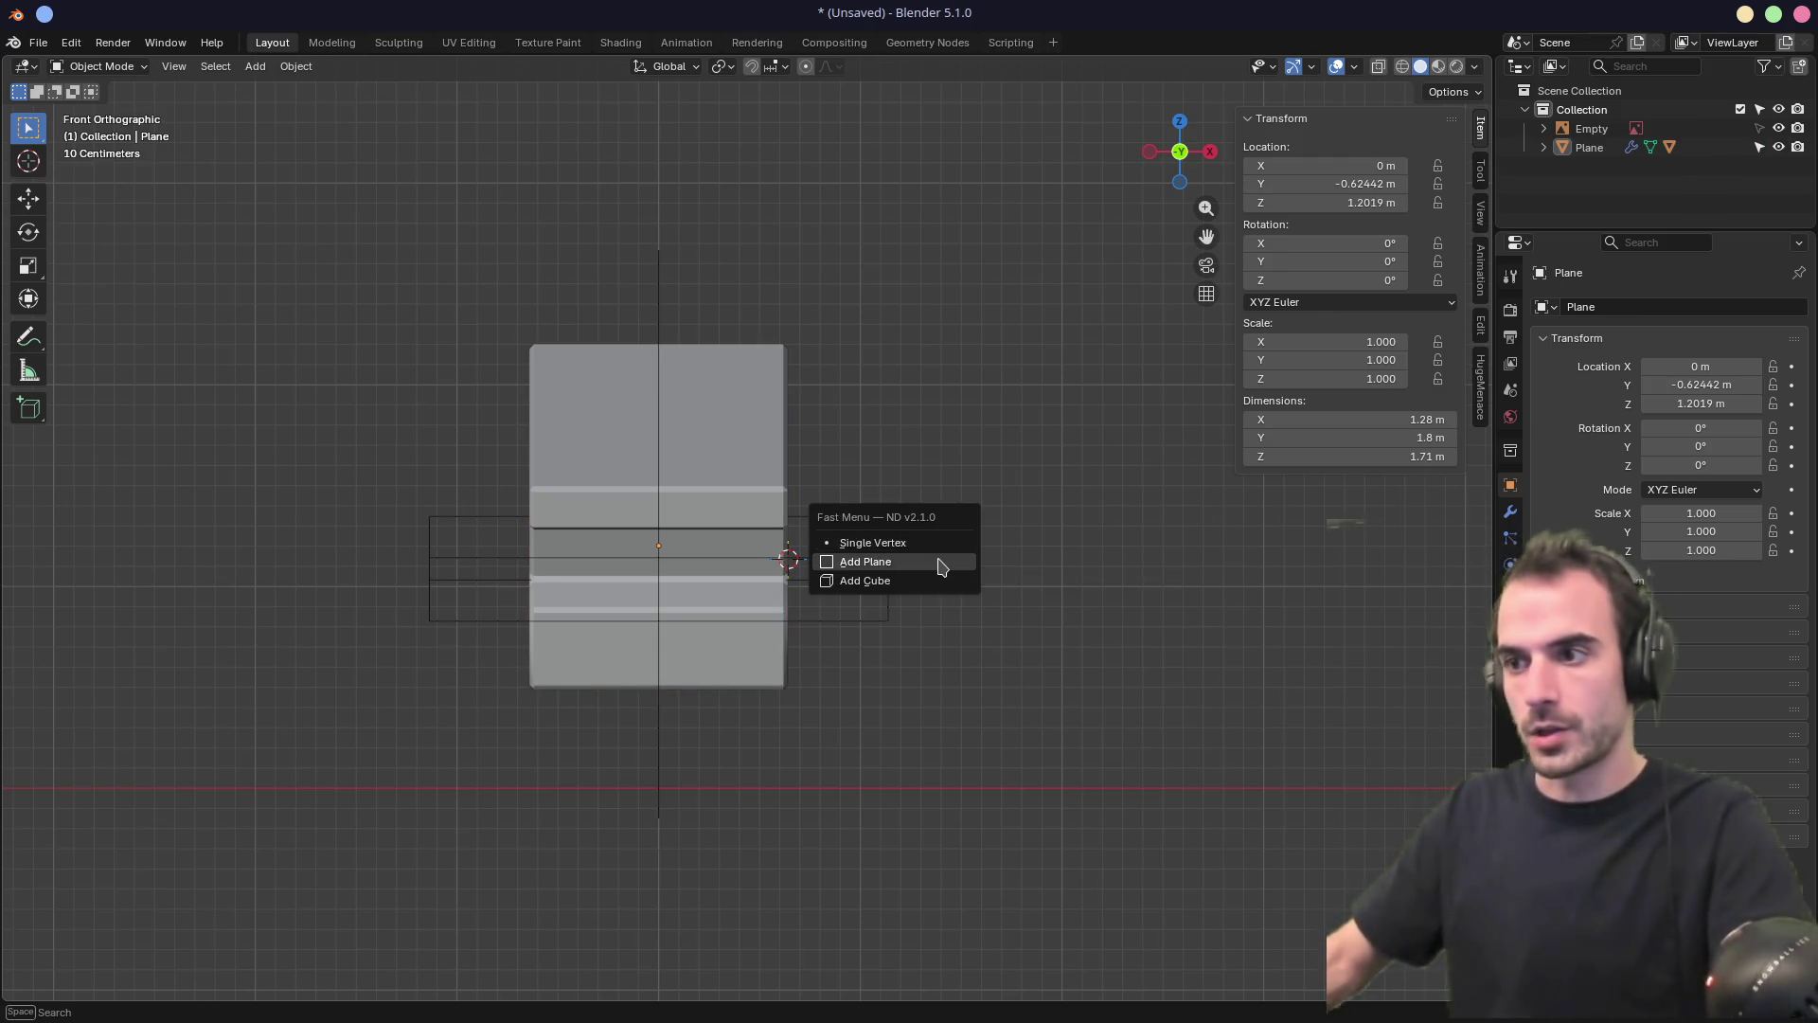
left_click(944, 567)
left_click(199, 861)
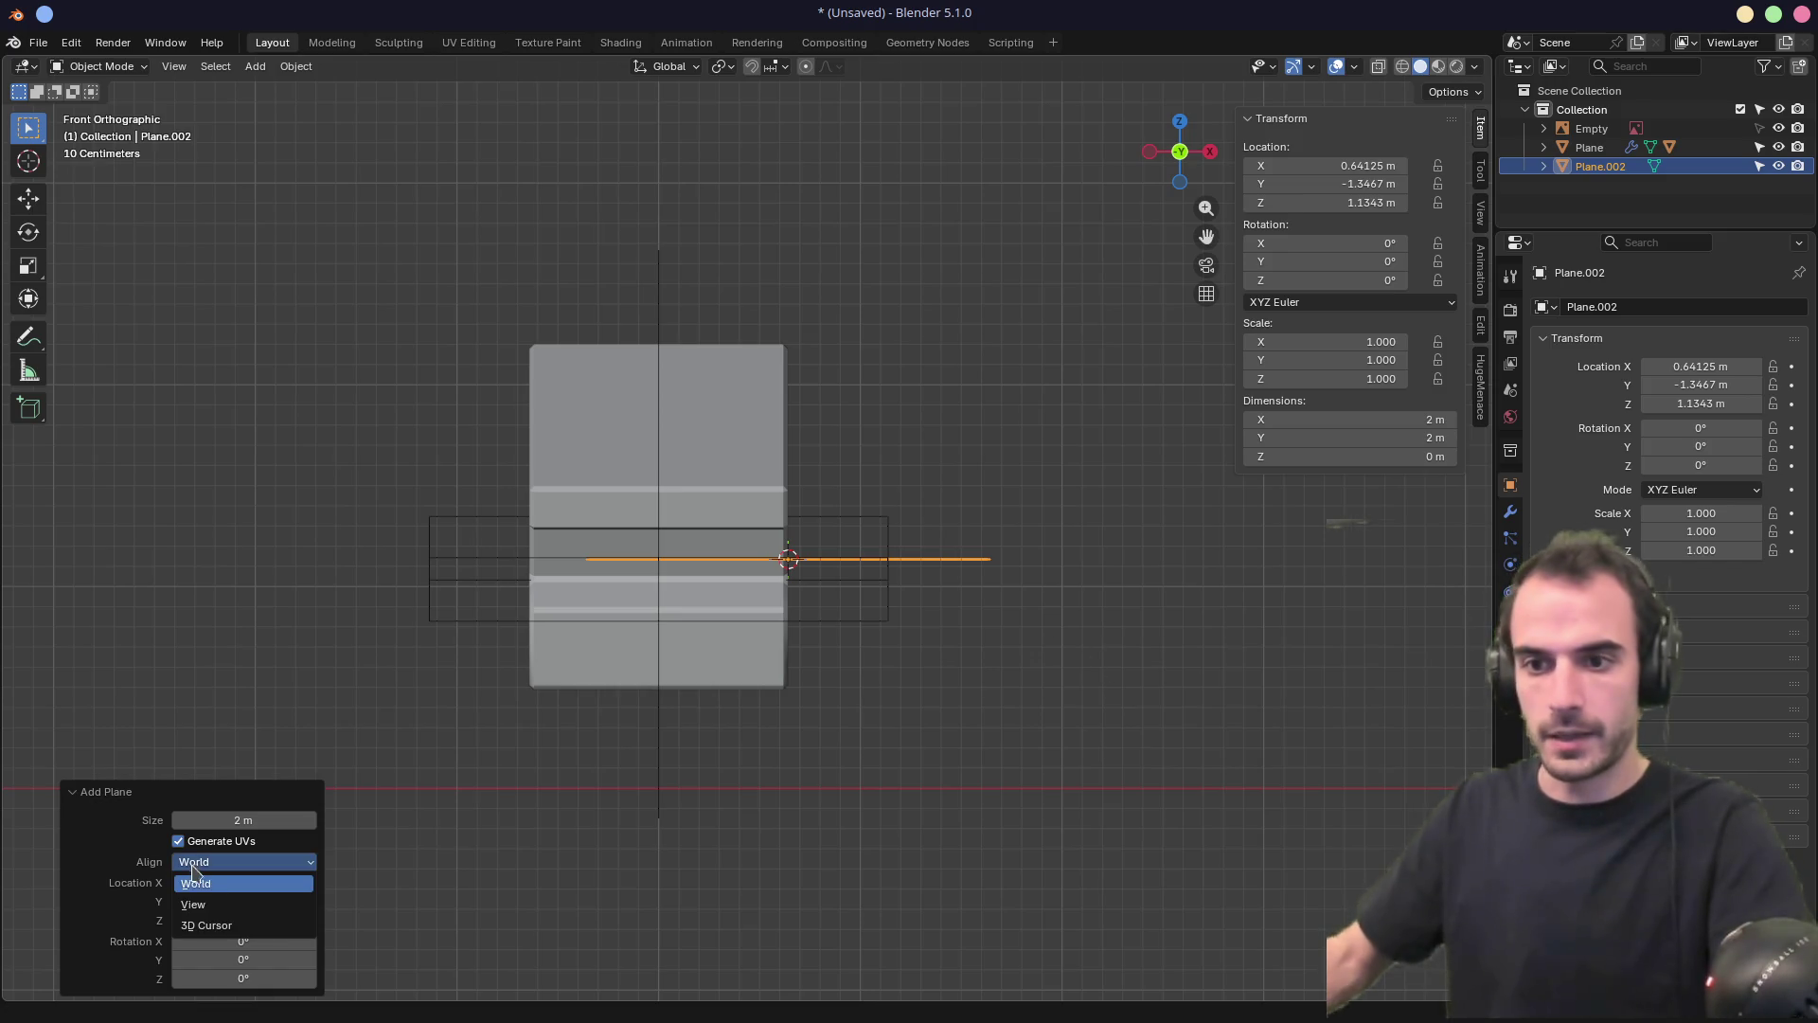
left_click(230, 904)
Tilt Plane.002 about -26° and place it over the block's upper-right corner
key("r")
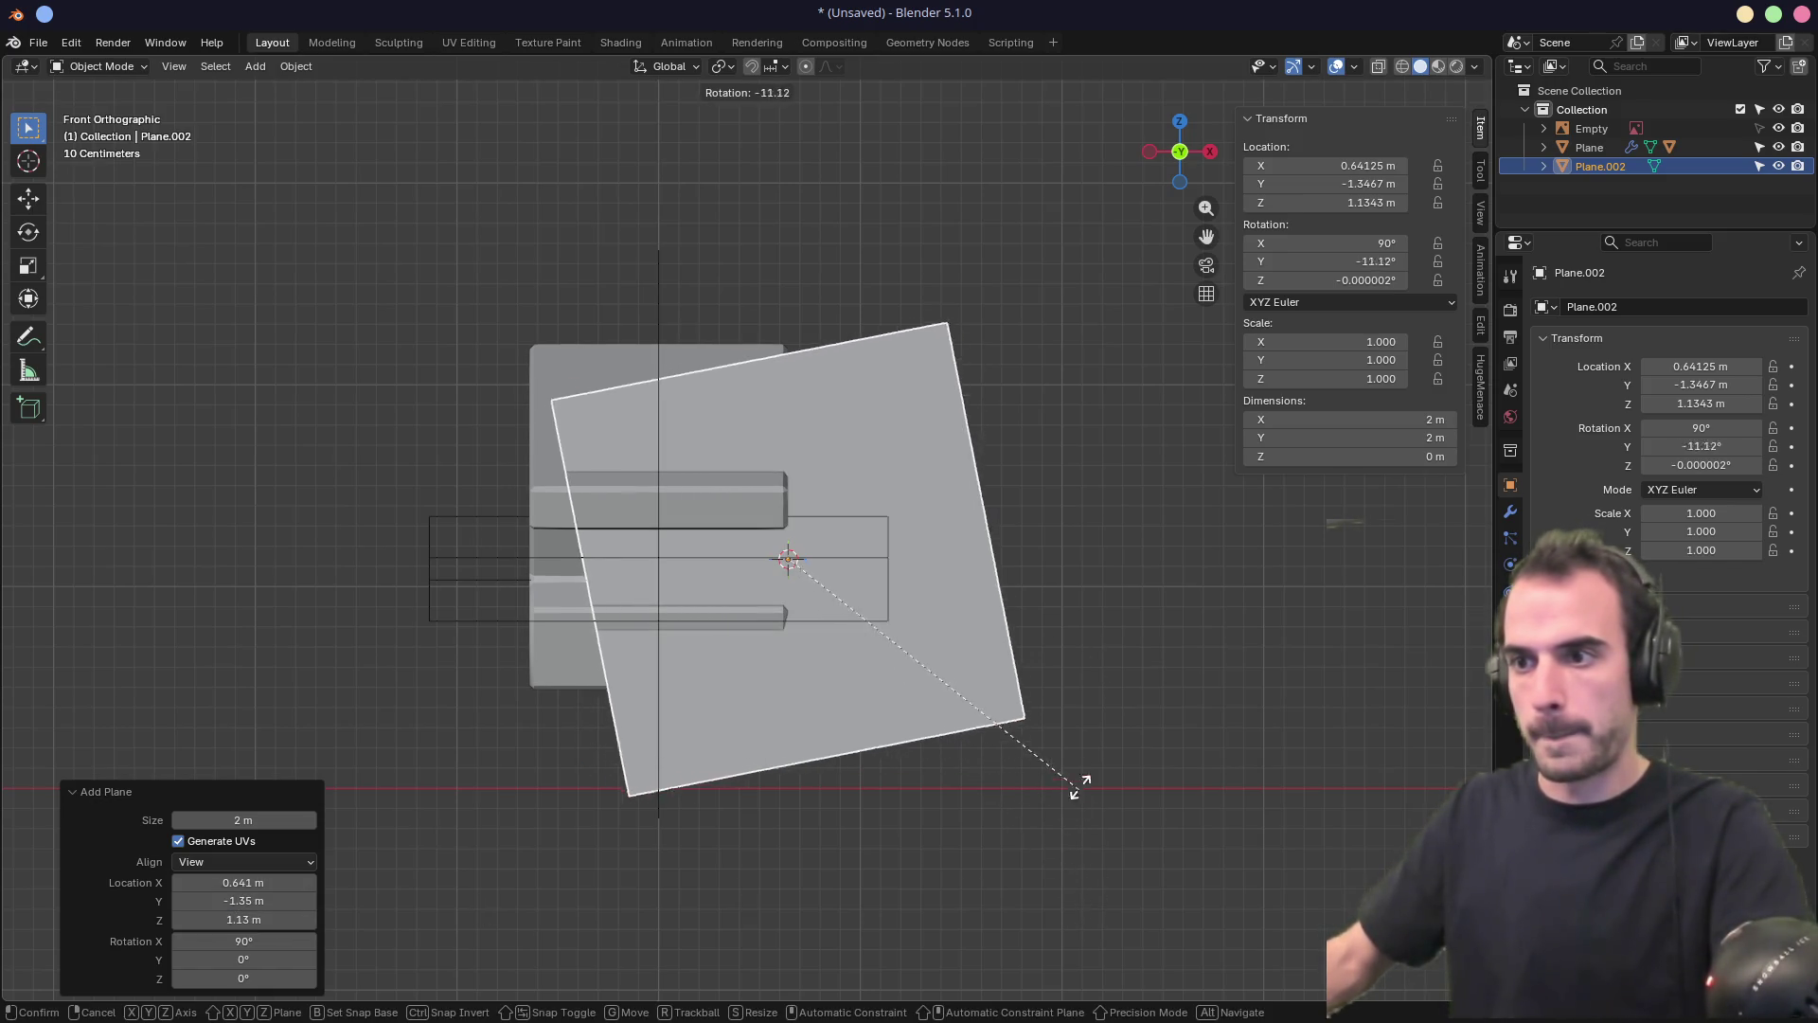
left_click(1026, 762)
key("g")
left_click(1150, 598)
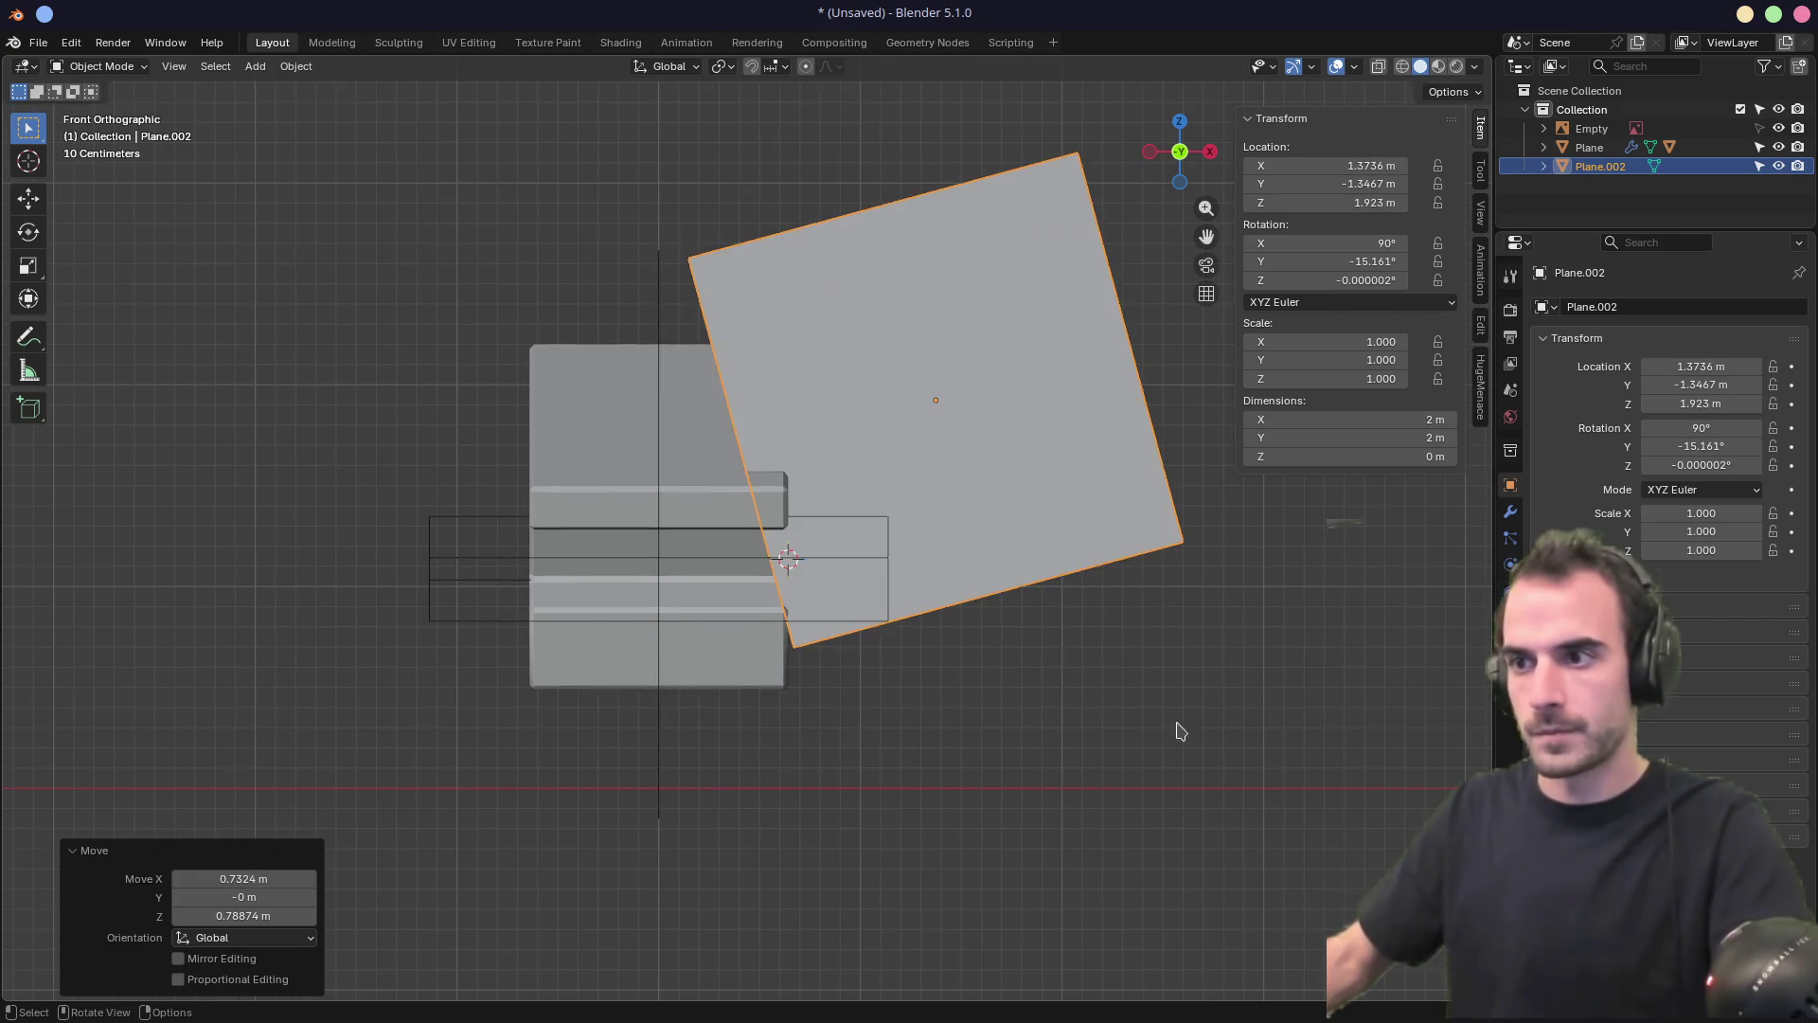
key("r")
left_click(1216, 600)
key("g")
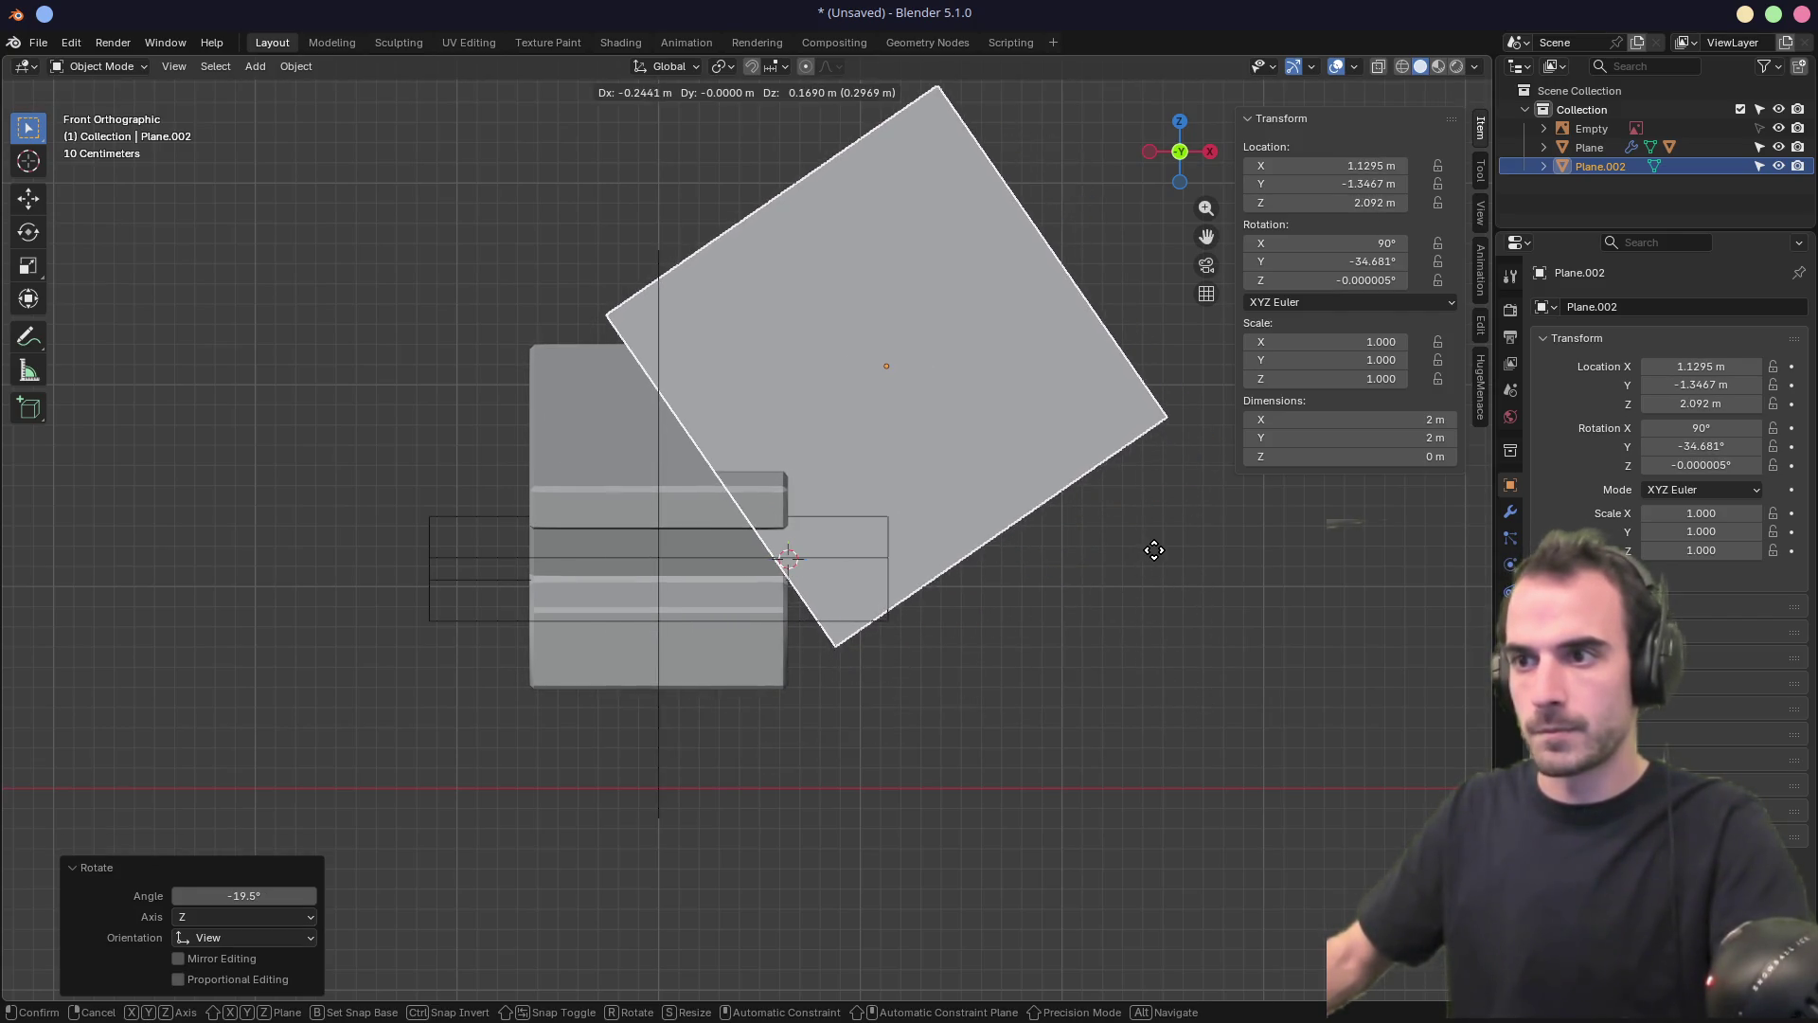
left_click(1165, 561)
key("r")
left_click(1192, 632)
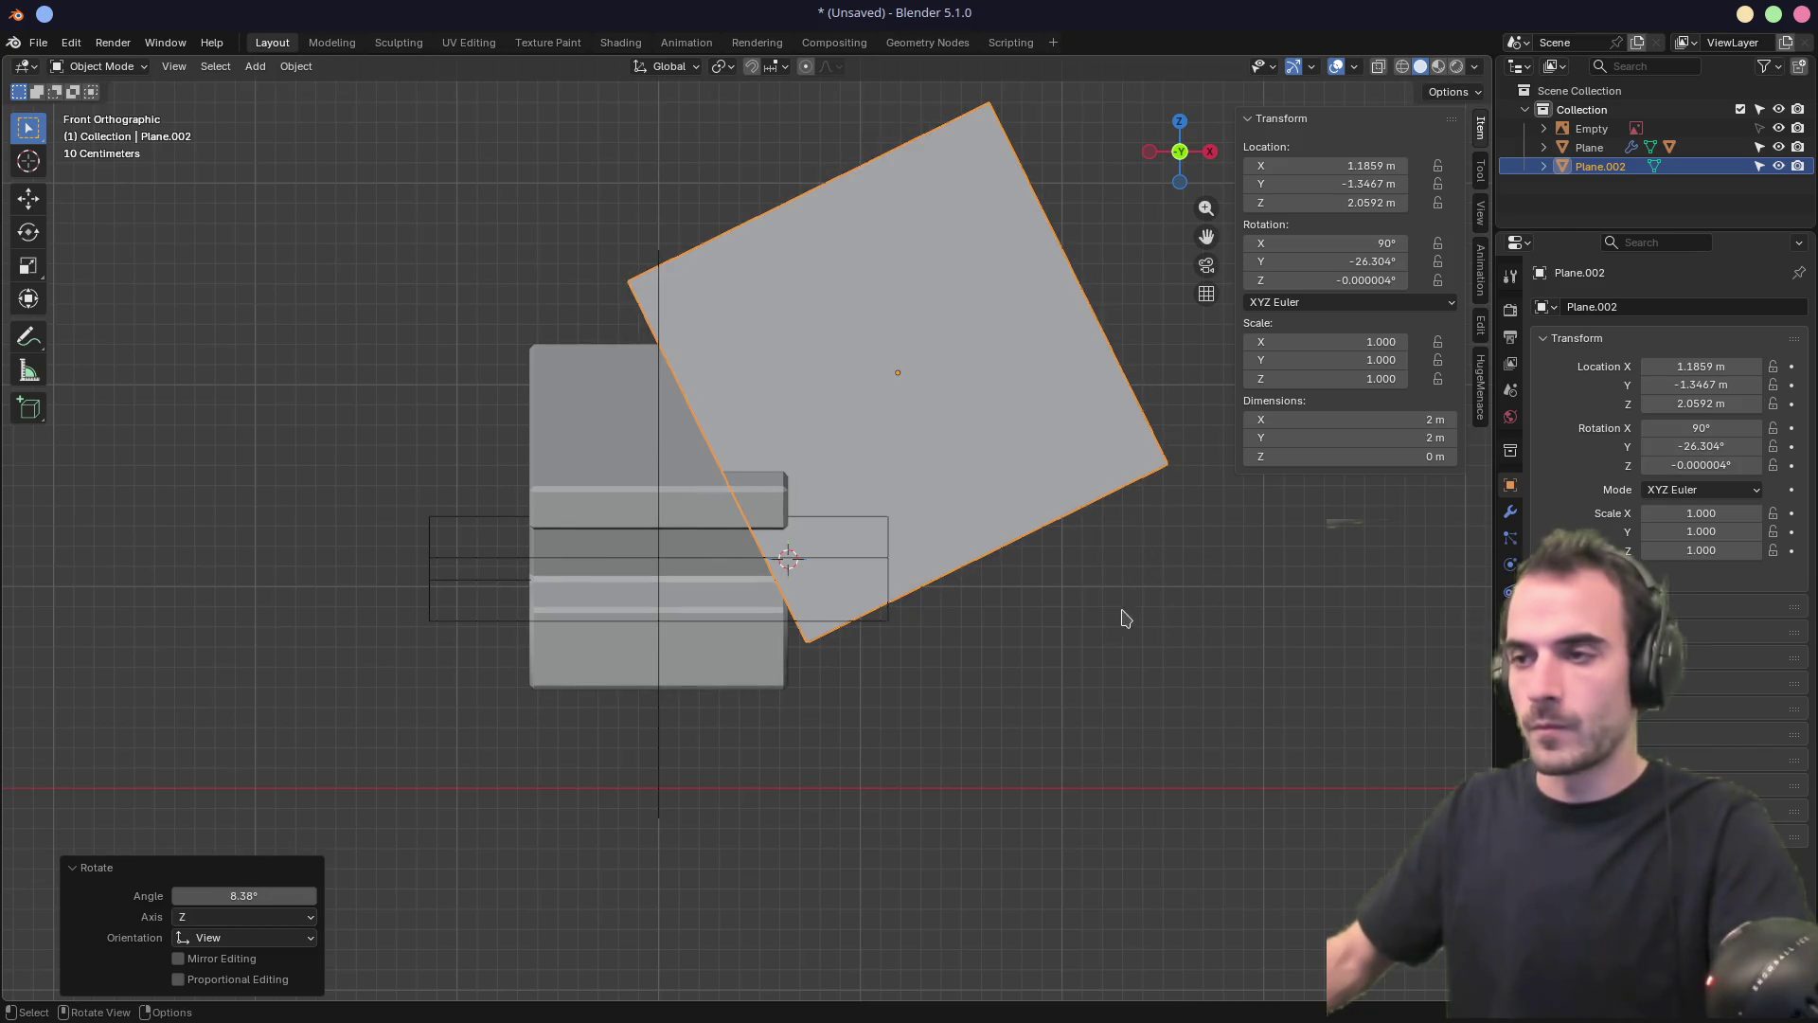
In Edit Mode, move Plane.002's four corner vertices to match the sketched slope
key("Tab")
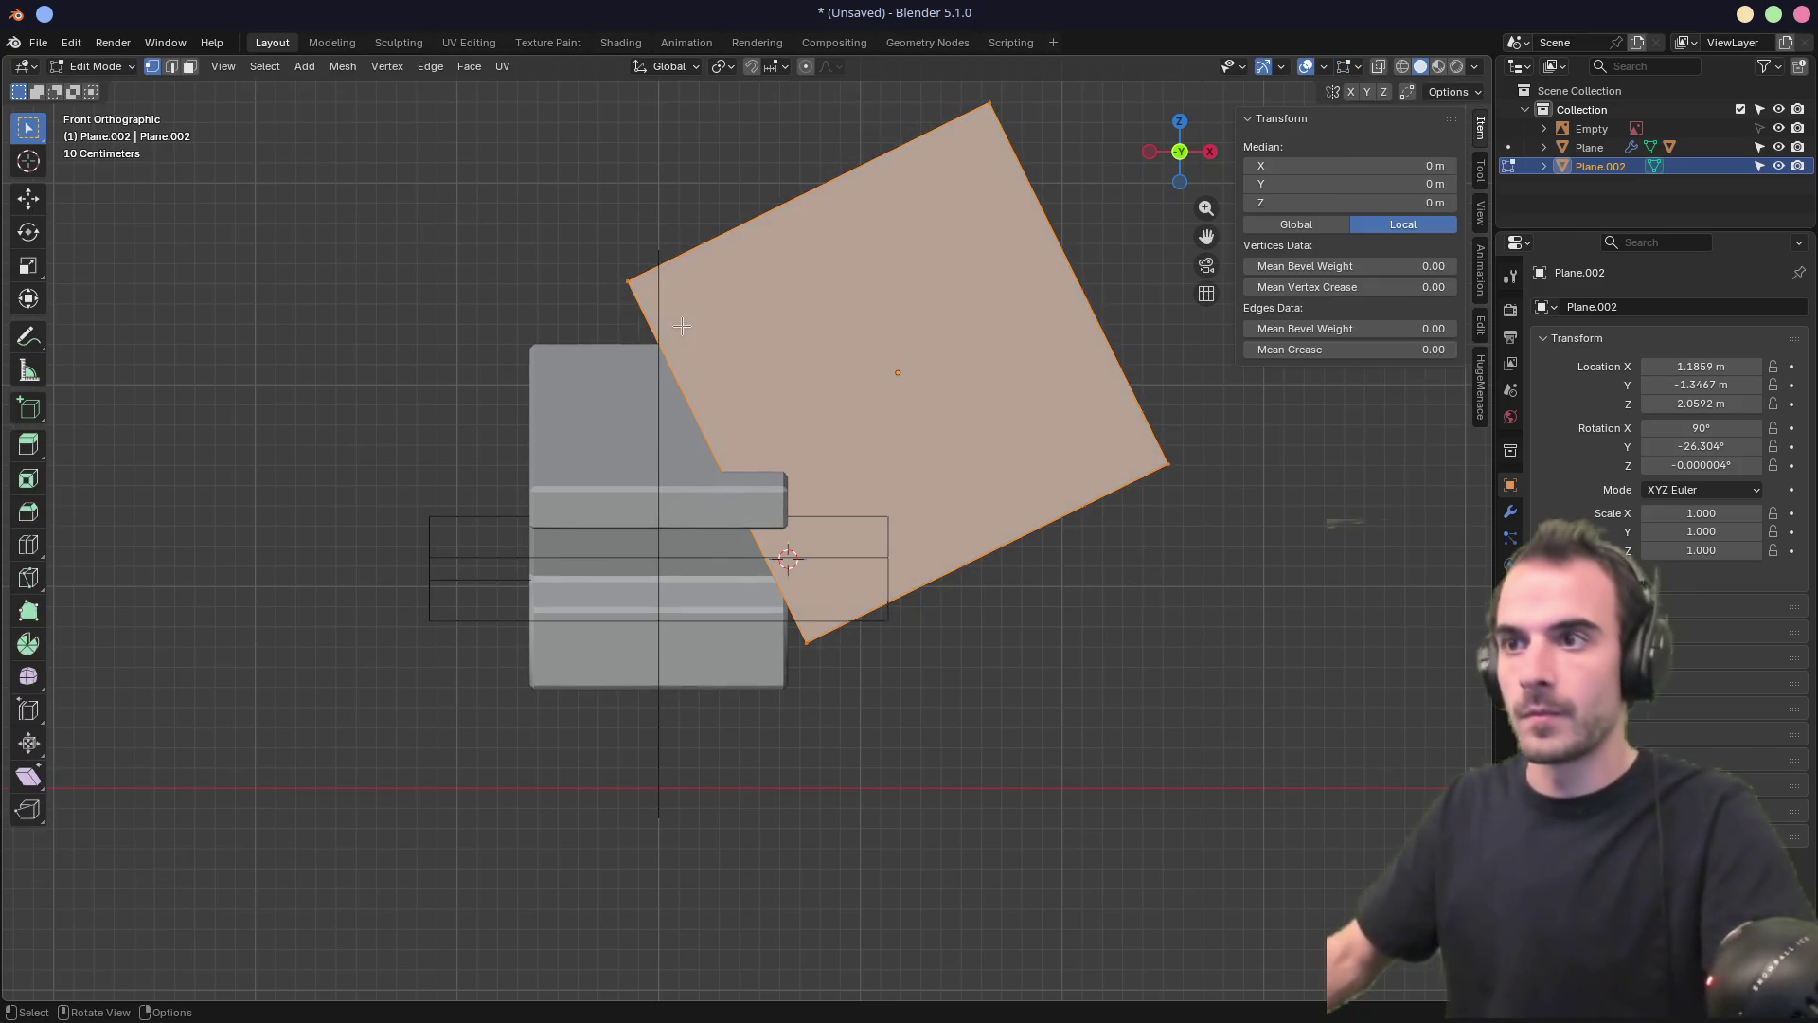
left_click_drag(565, 228, 642, 284)
key("g")
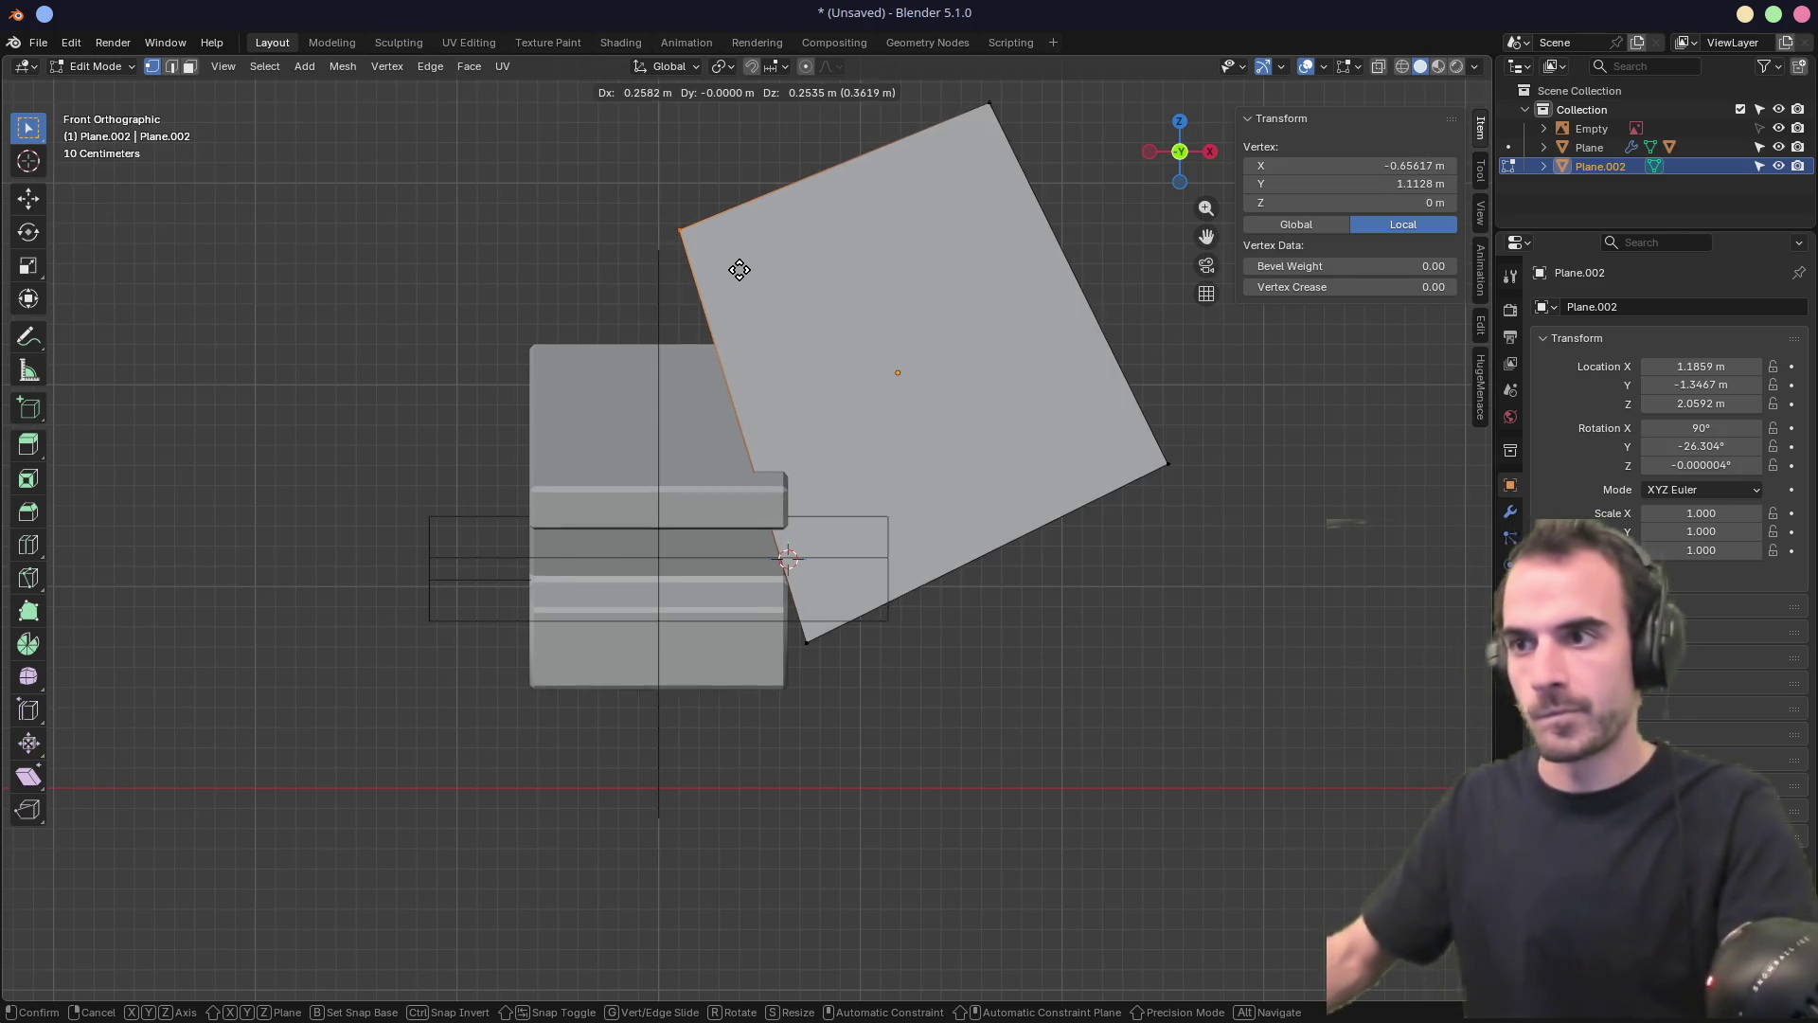
left_click(738, 268)
left_click(990, 103)
key("g")
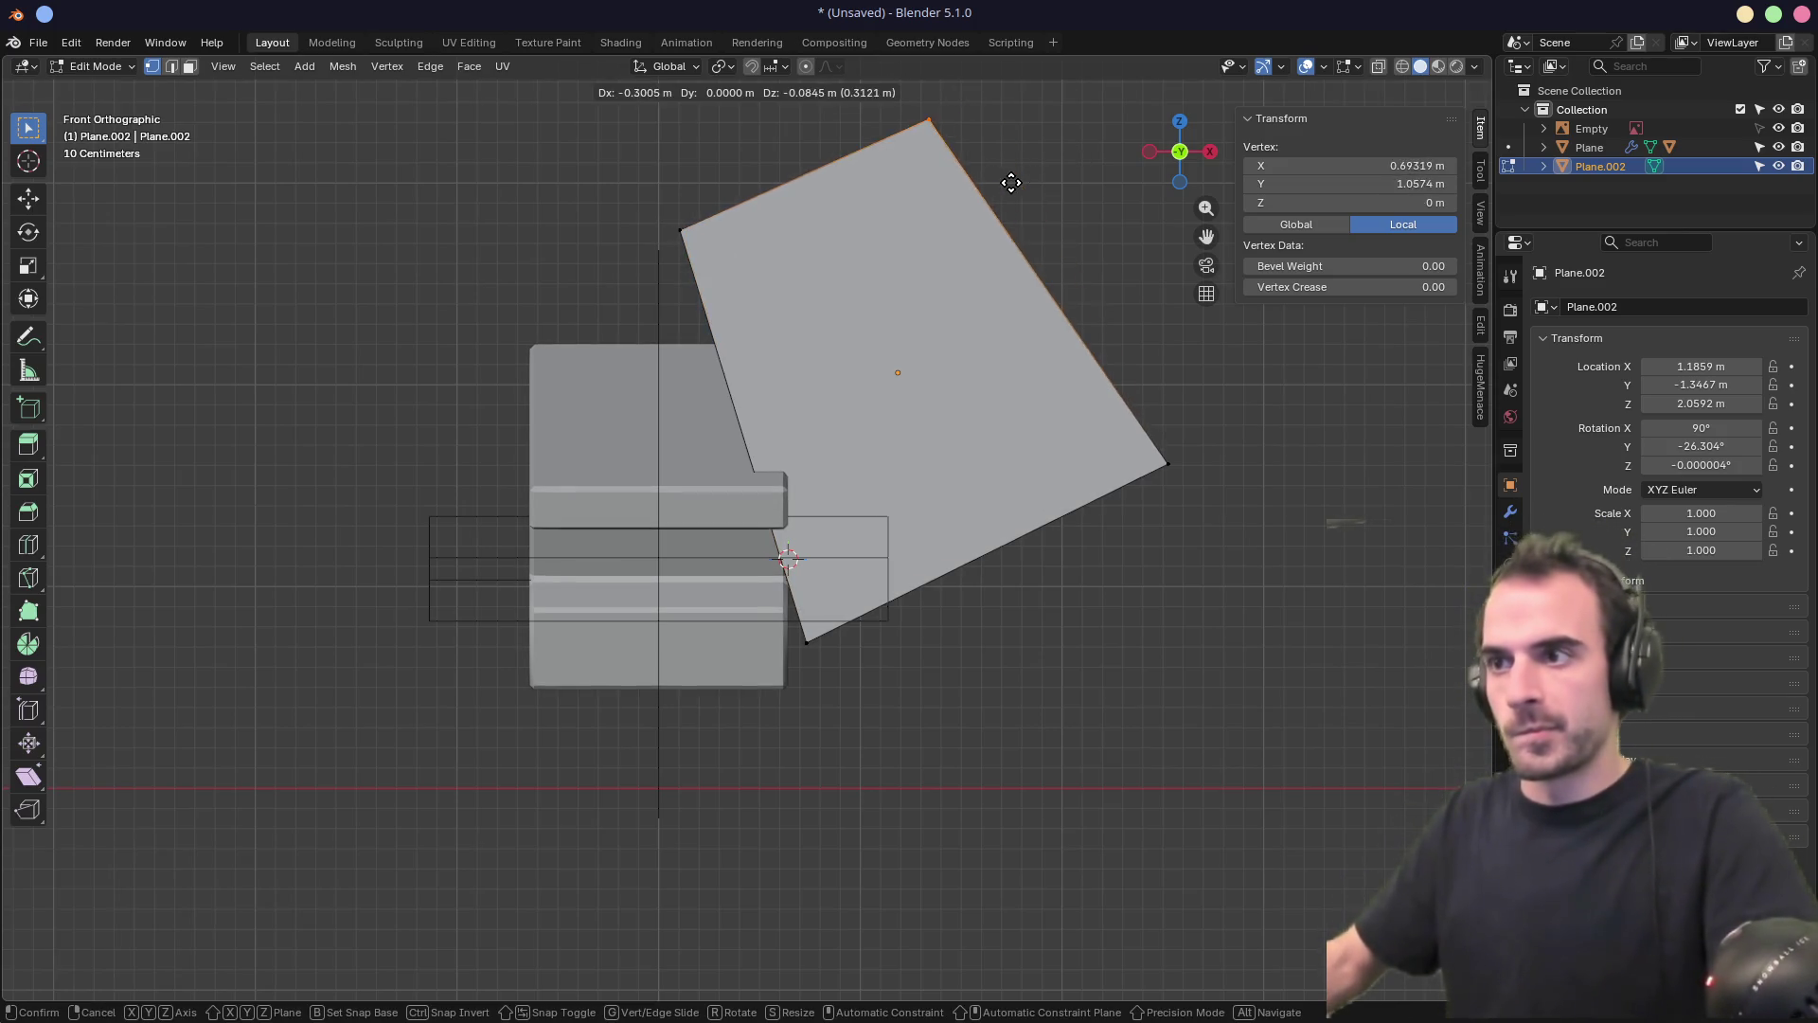
left_click(1006, 185)
left_click(1168, 463)
key("g")
left_click(1091, 655)
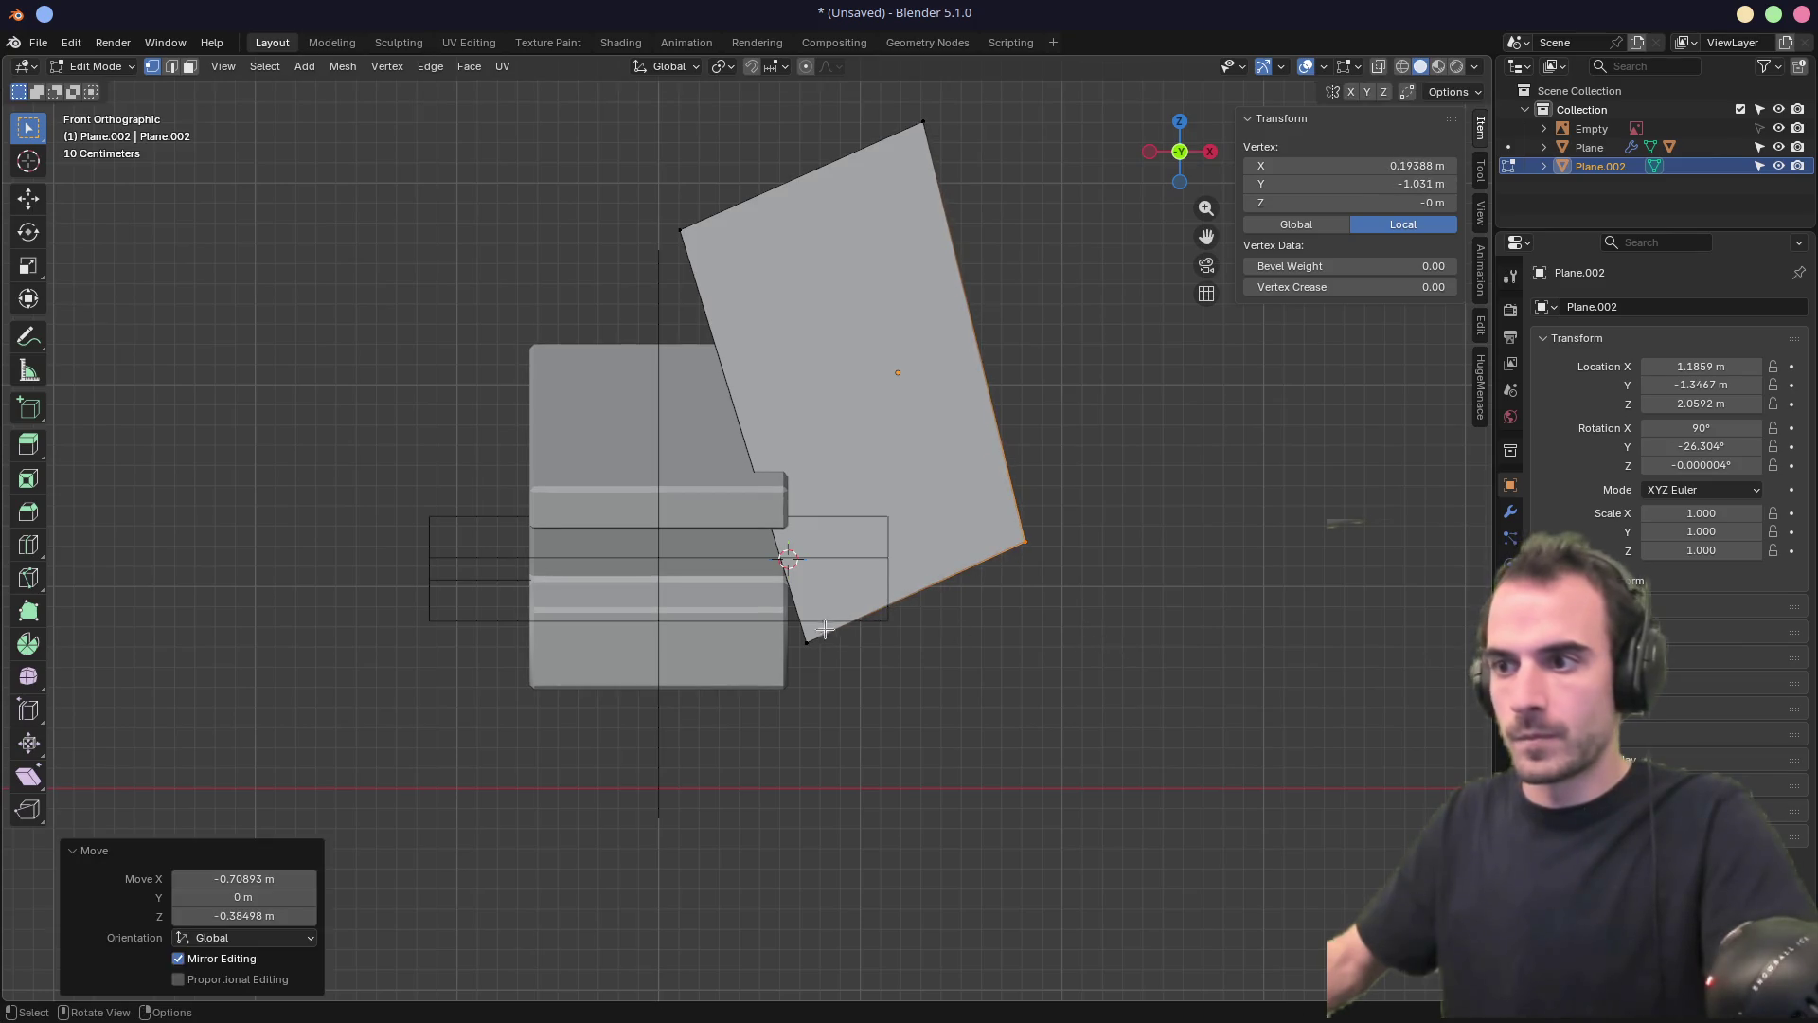
left_click_drag(858, 671, 858, 671)
key("g")
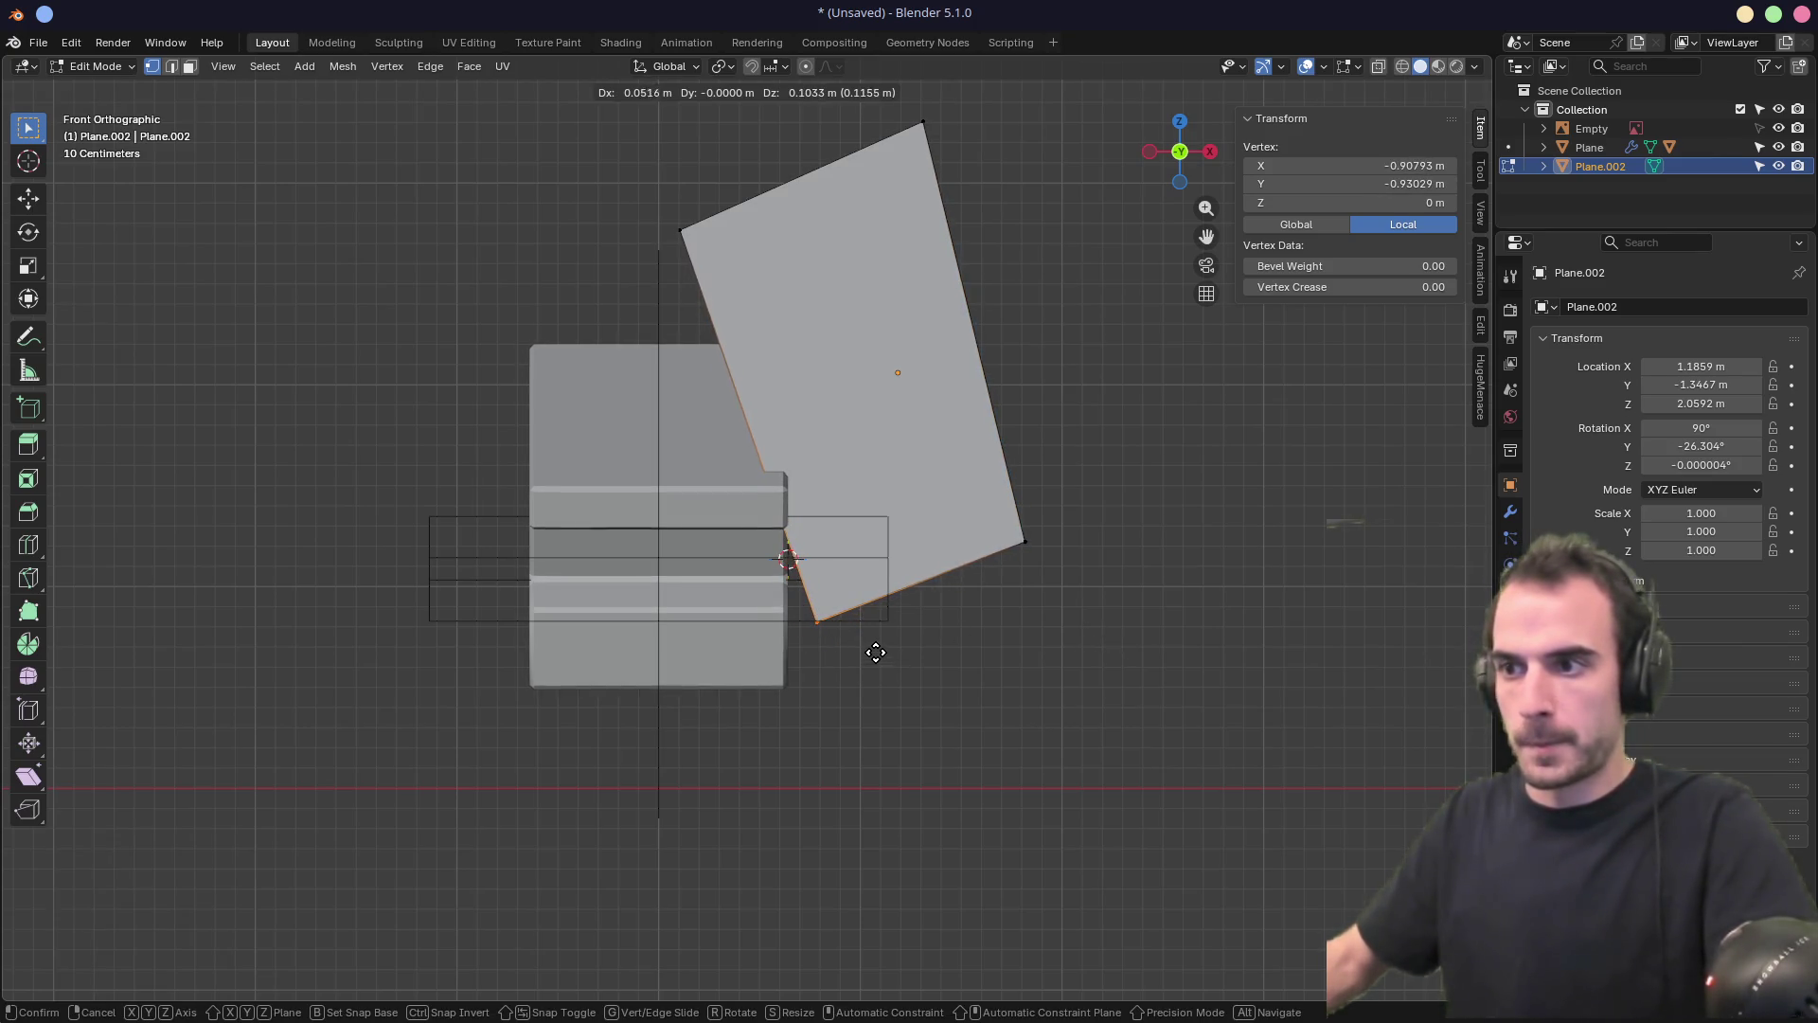
left_click(876, 652)
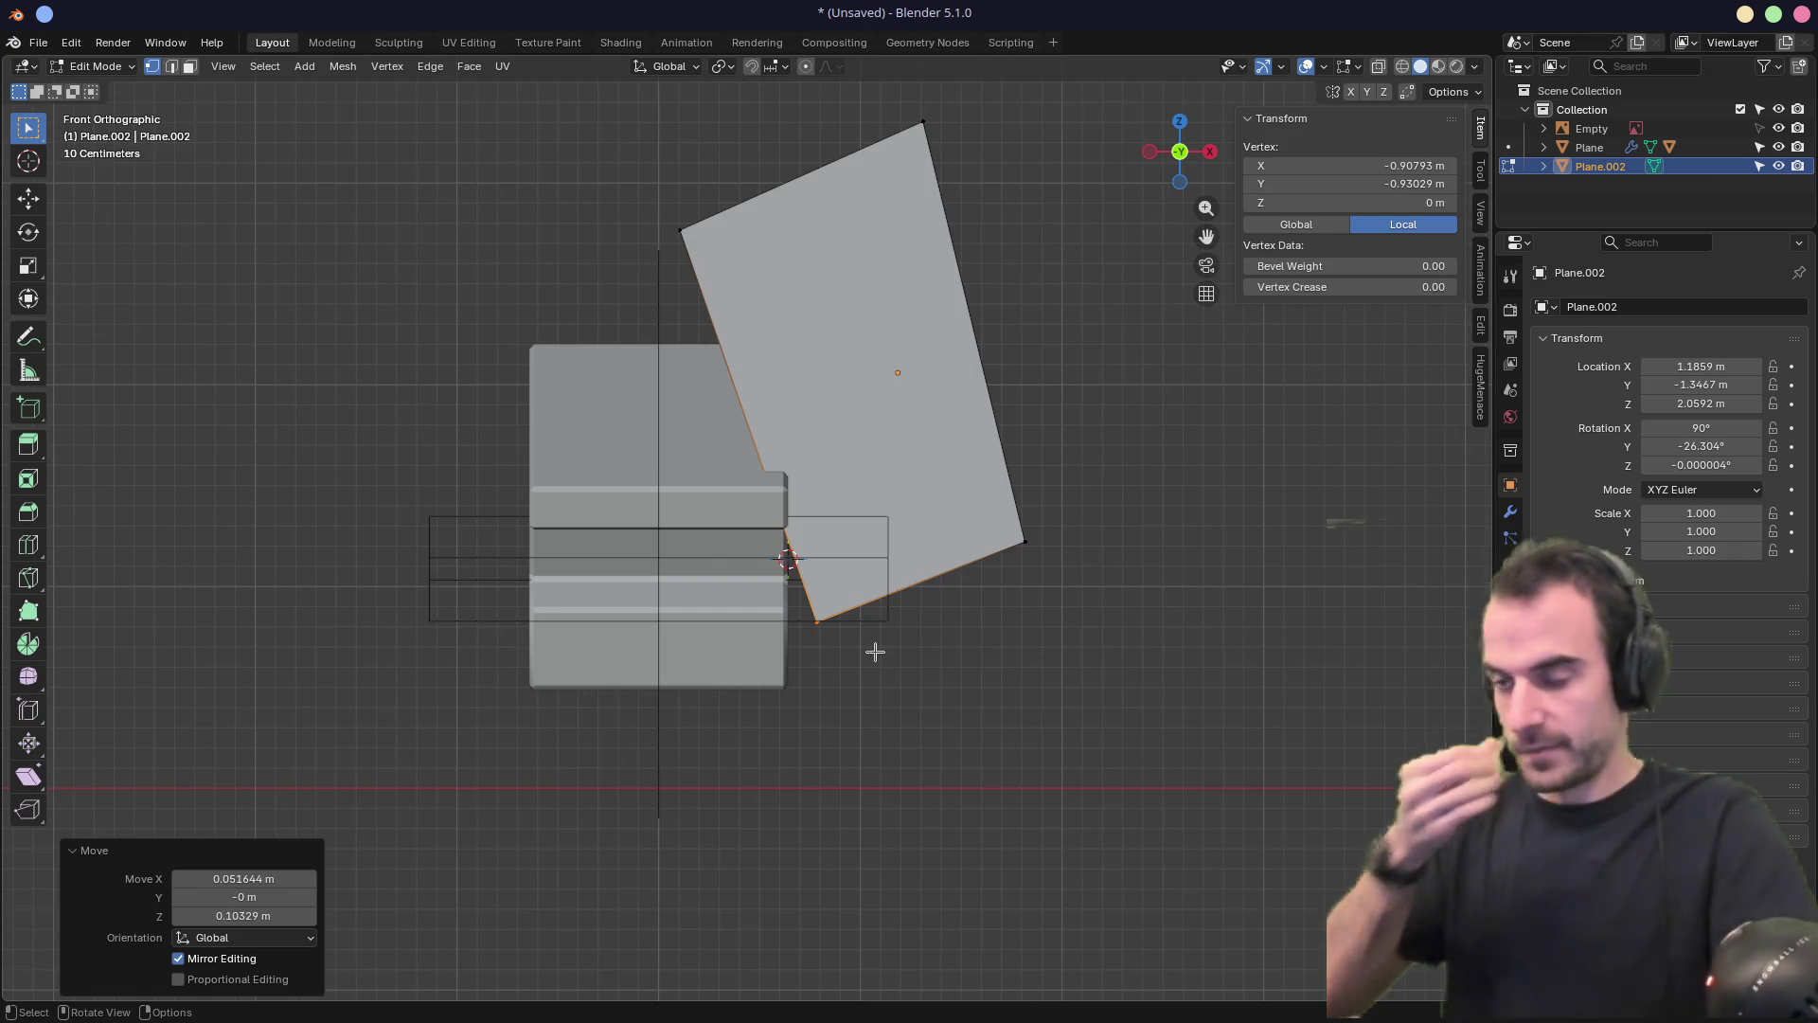
Lower the top-left and top vertices, setting the top vertex to X 0, then return to Object Mode
left_click(681, 230)
key("g")
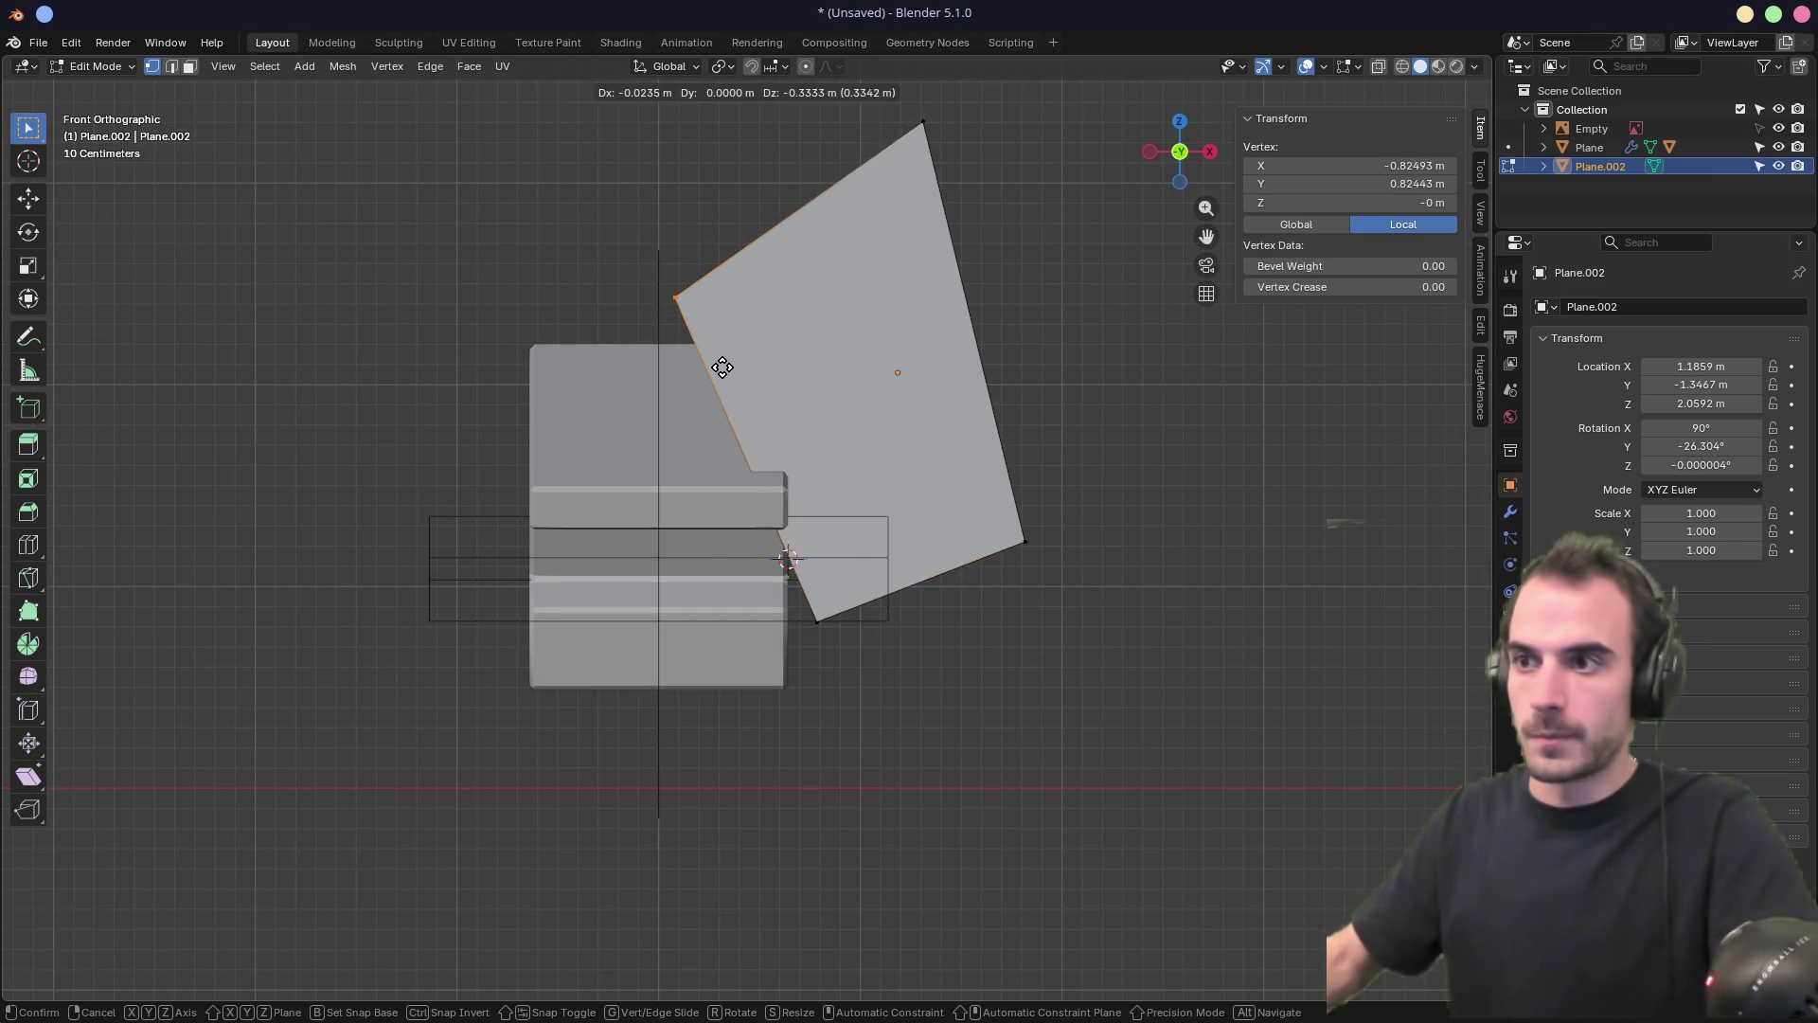
left_click(739, 364)
left_click(923, 122)
key("g")
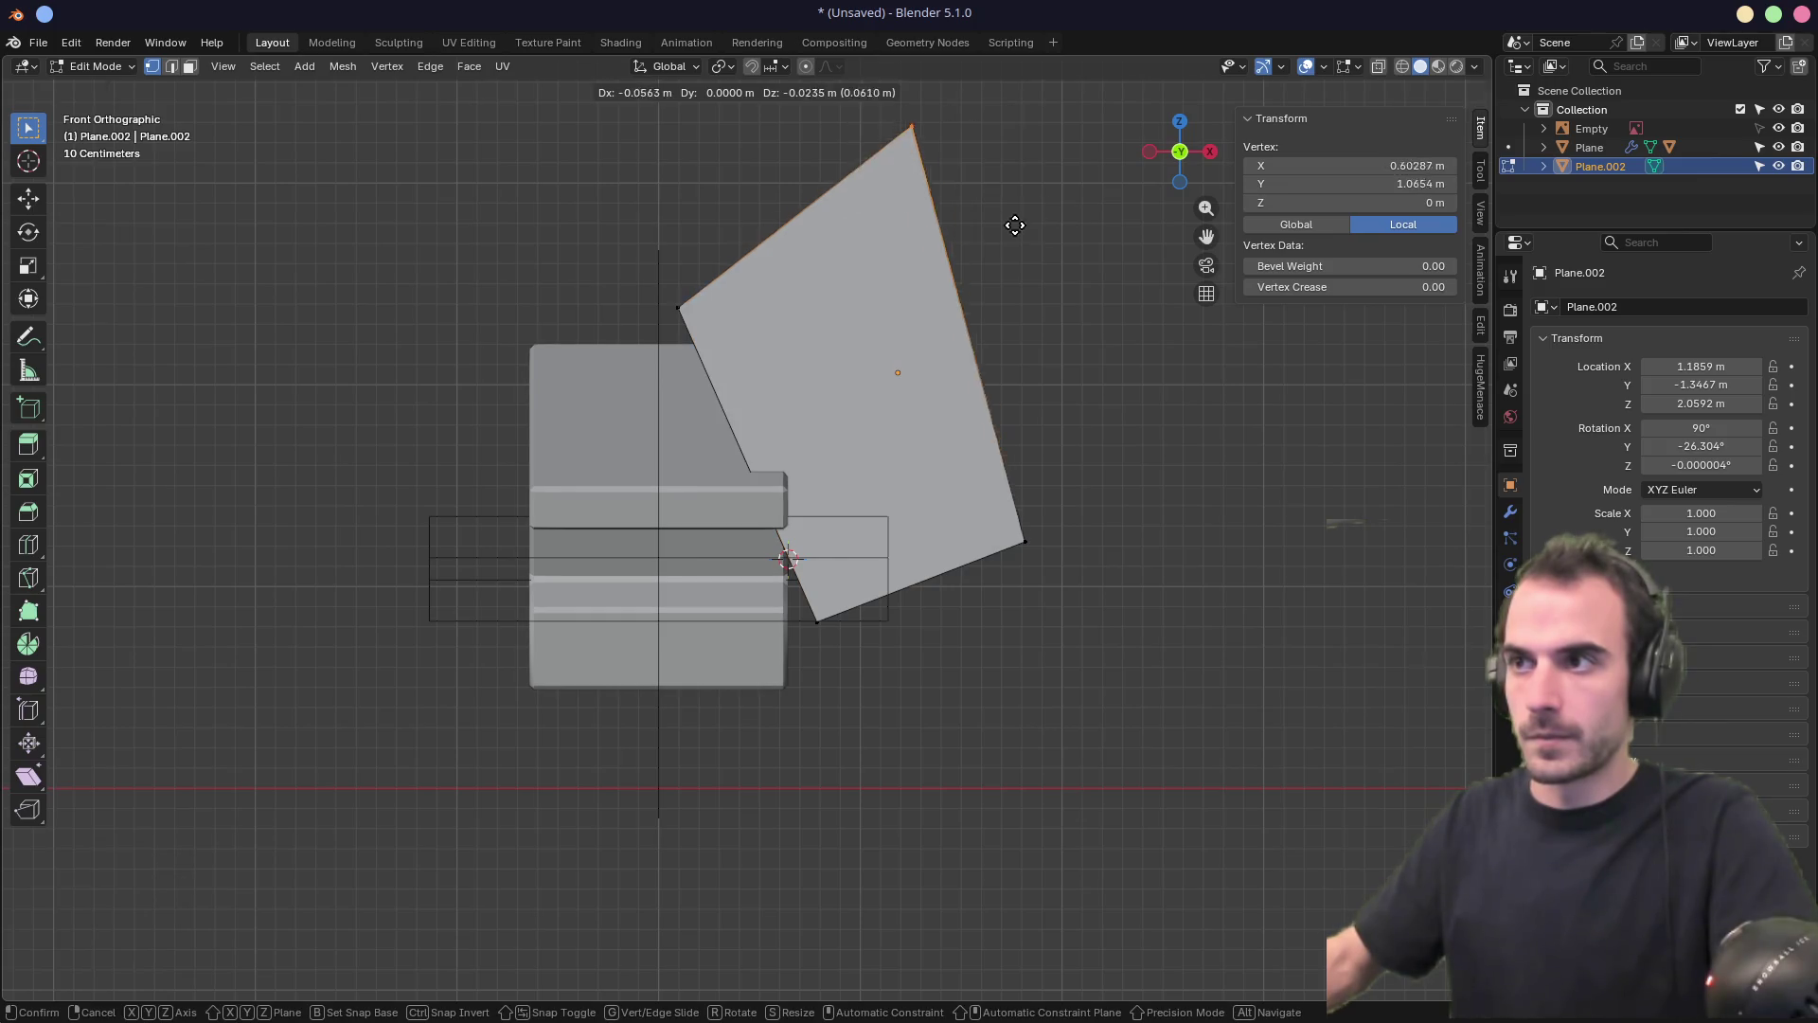
left_click(976, 284)
middle_click_drag(978, 284, 798, 323)
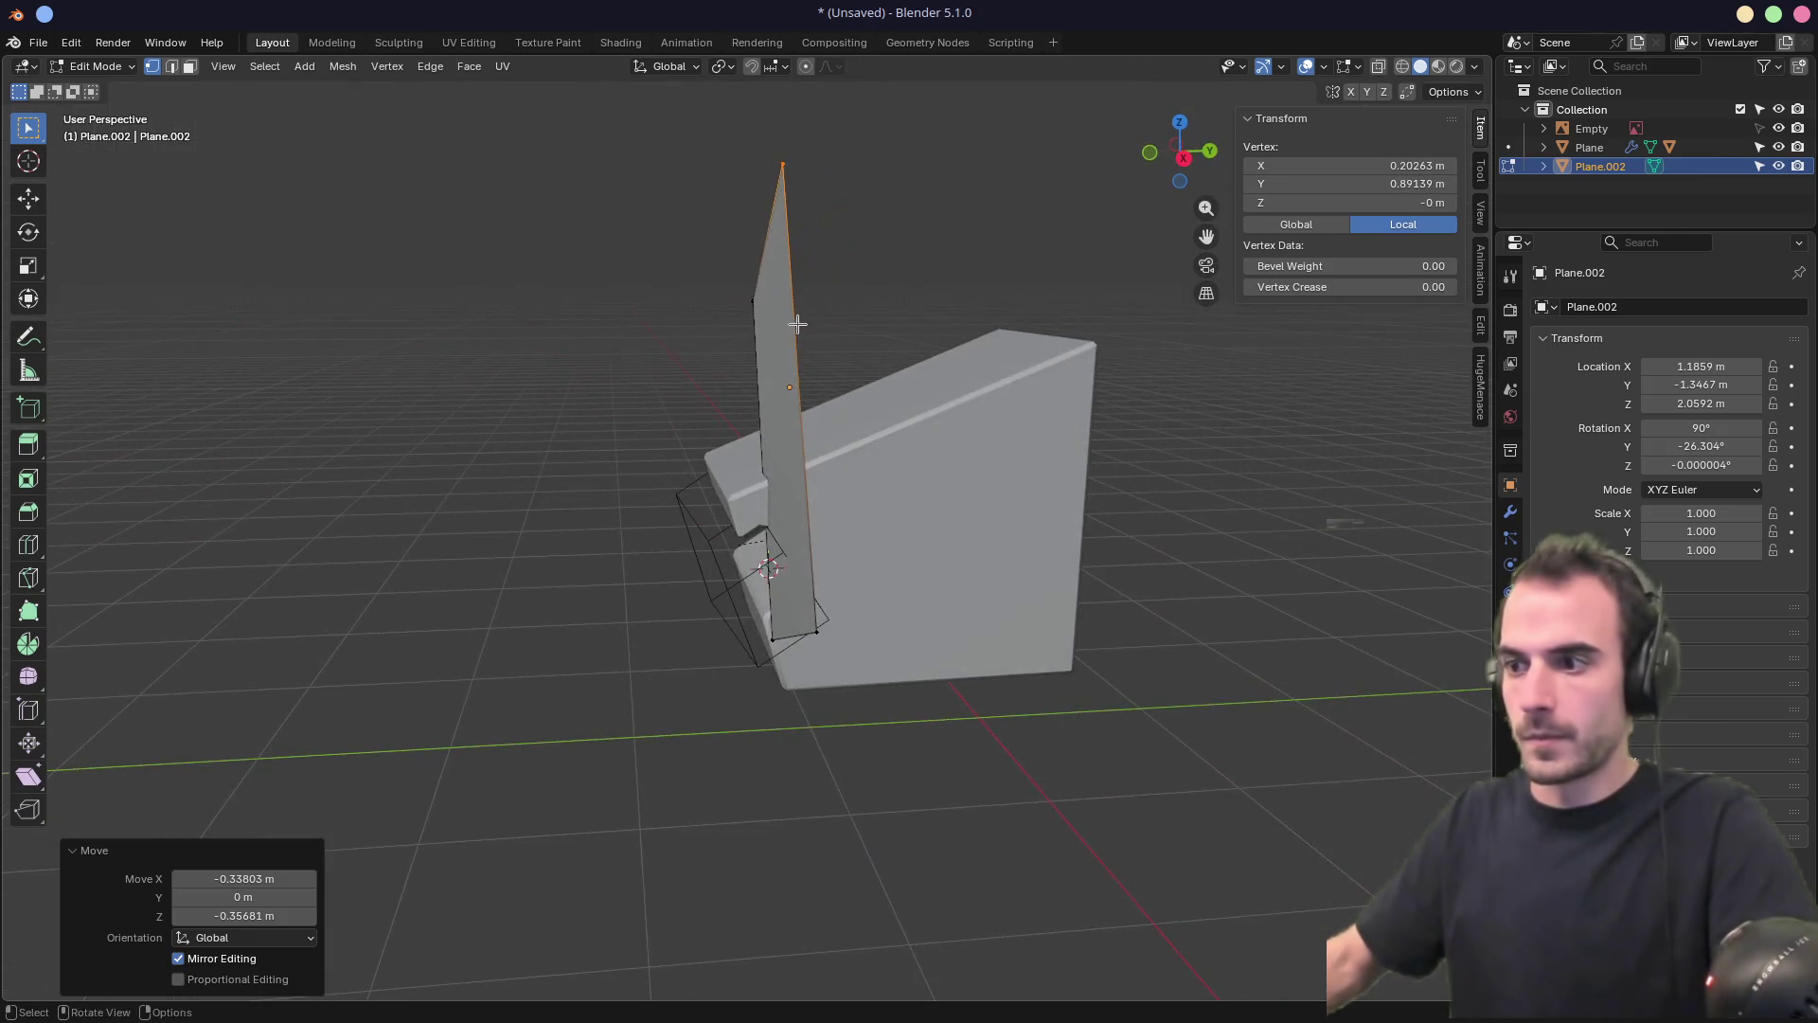
type("0")
key("Return")
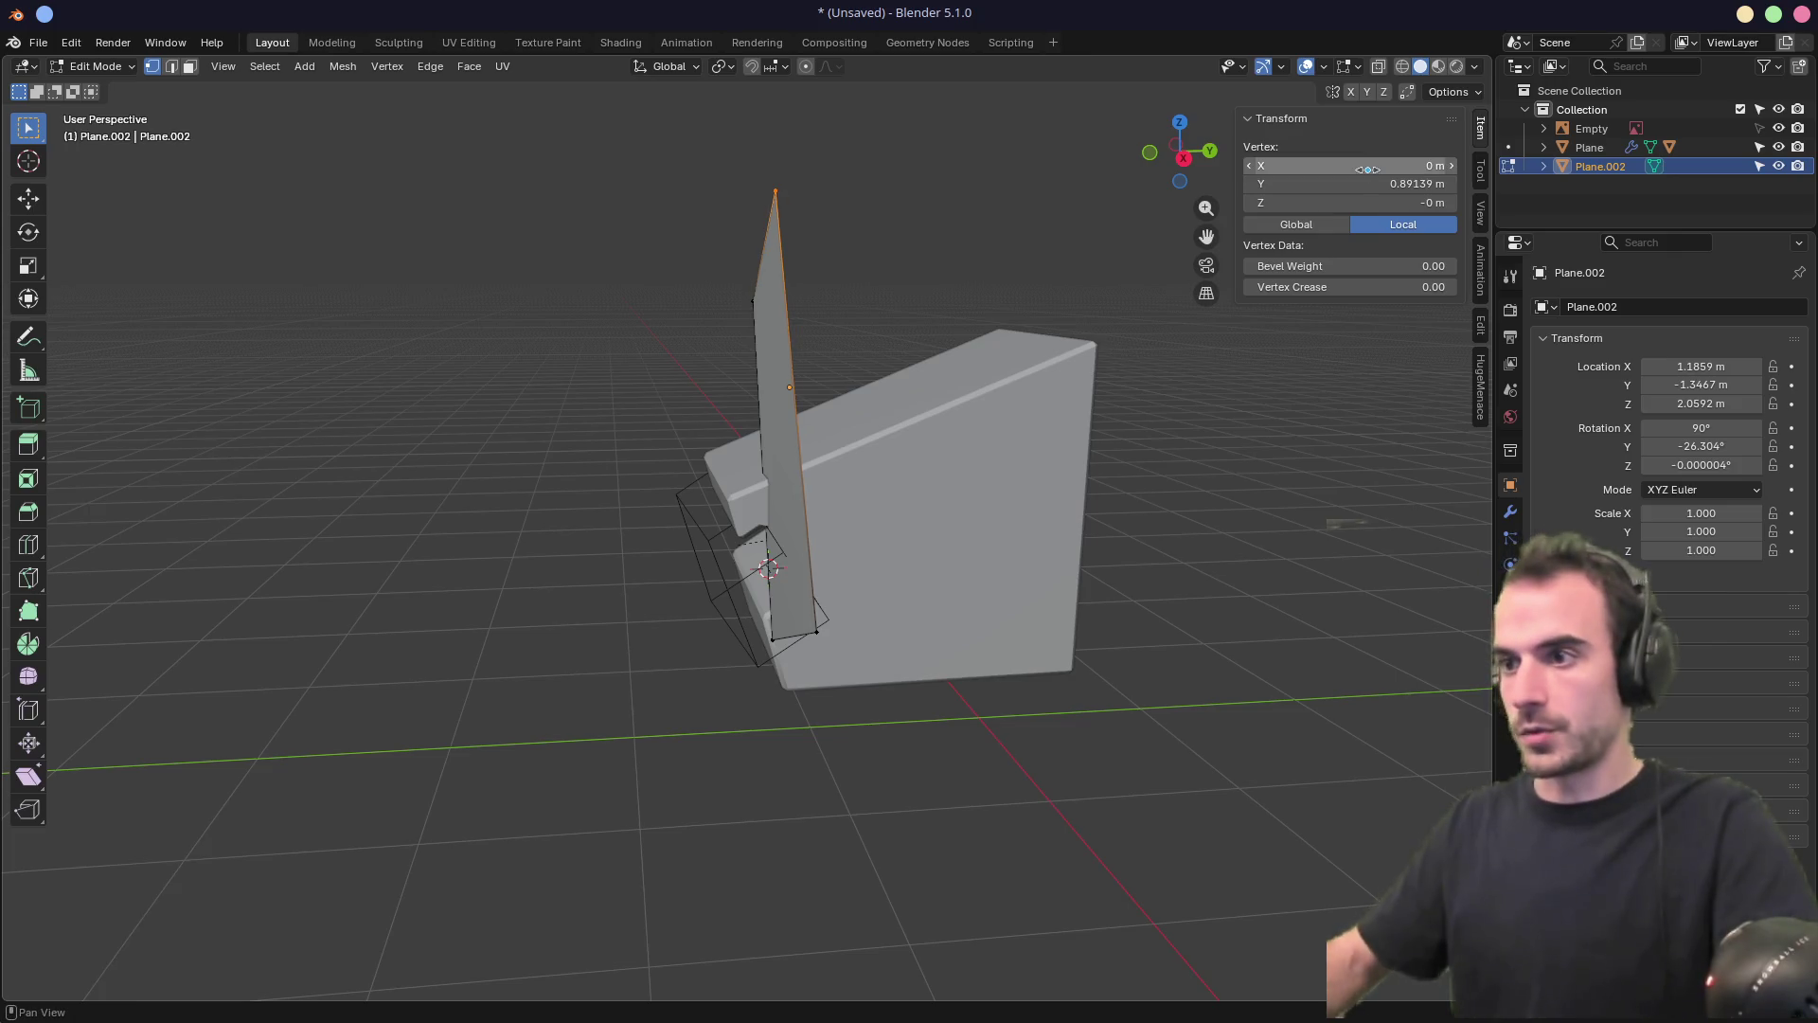
key("Tab")
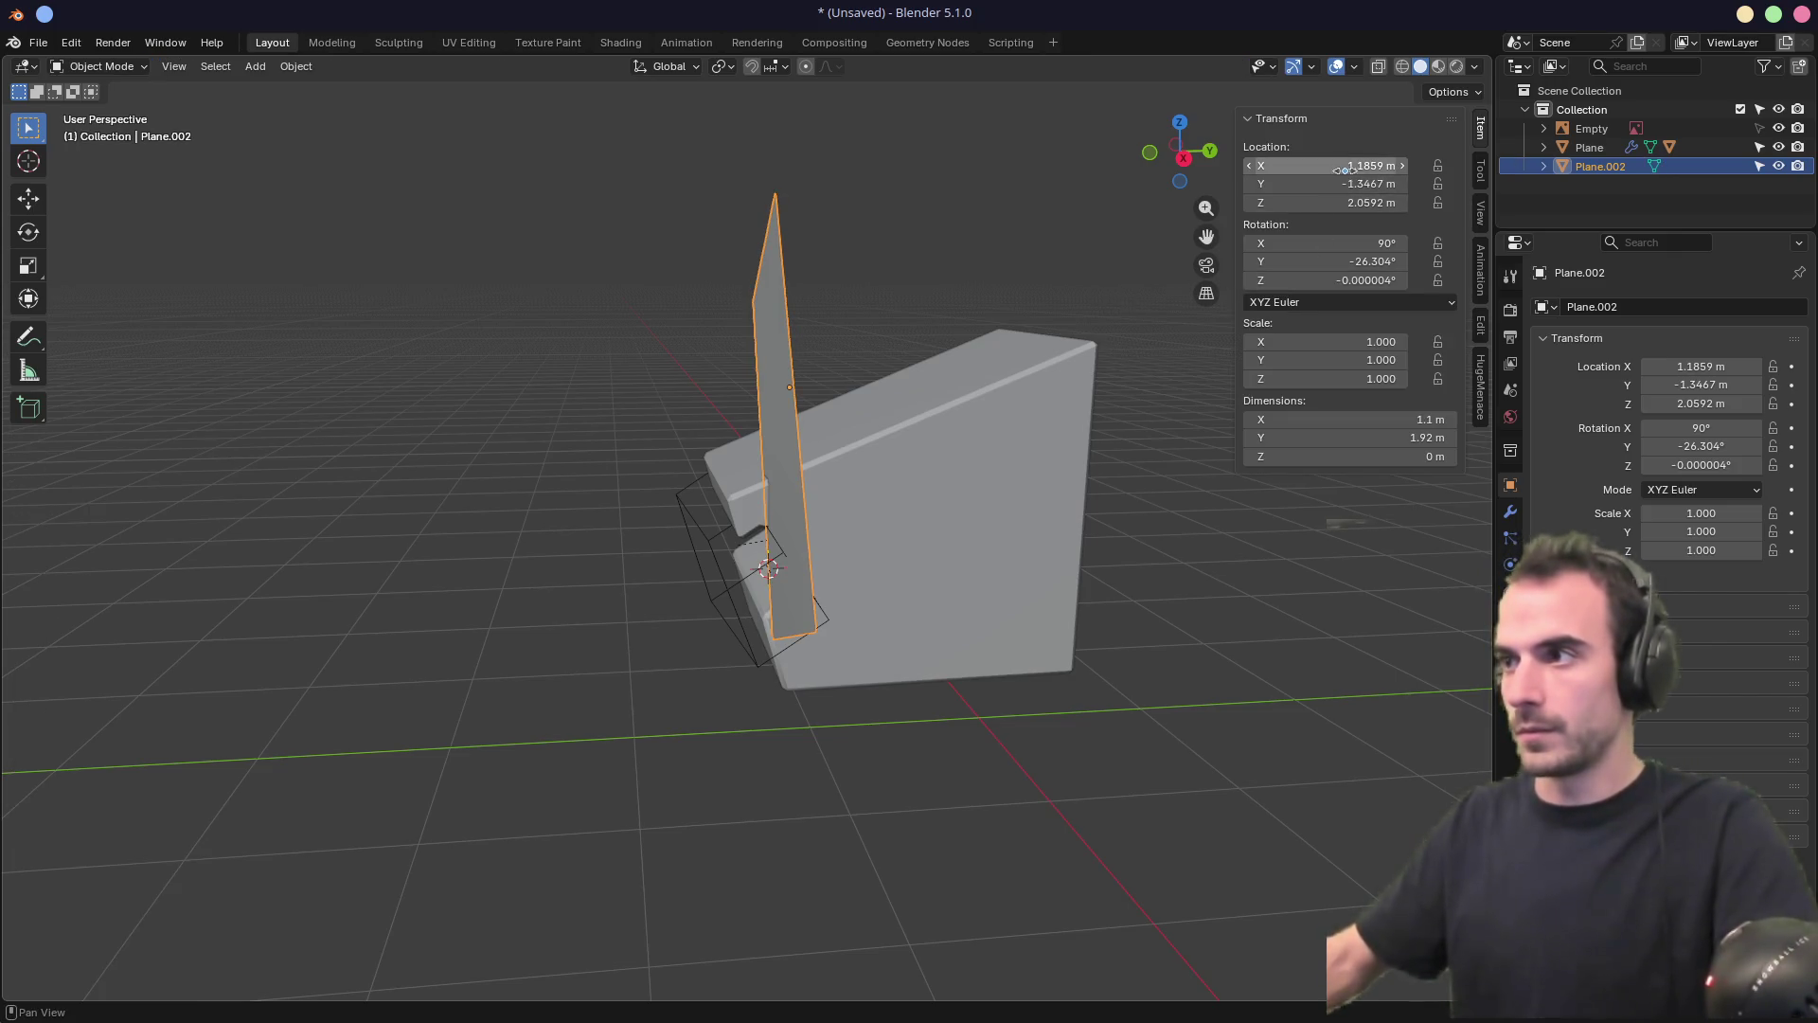
Set Plane.002's Location Y to 0 to centre it on the block
left_click(1348, 164)
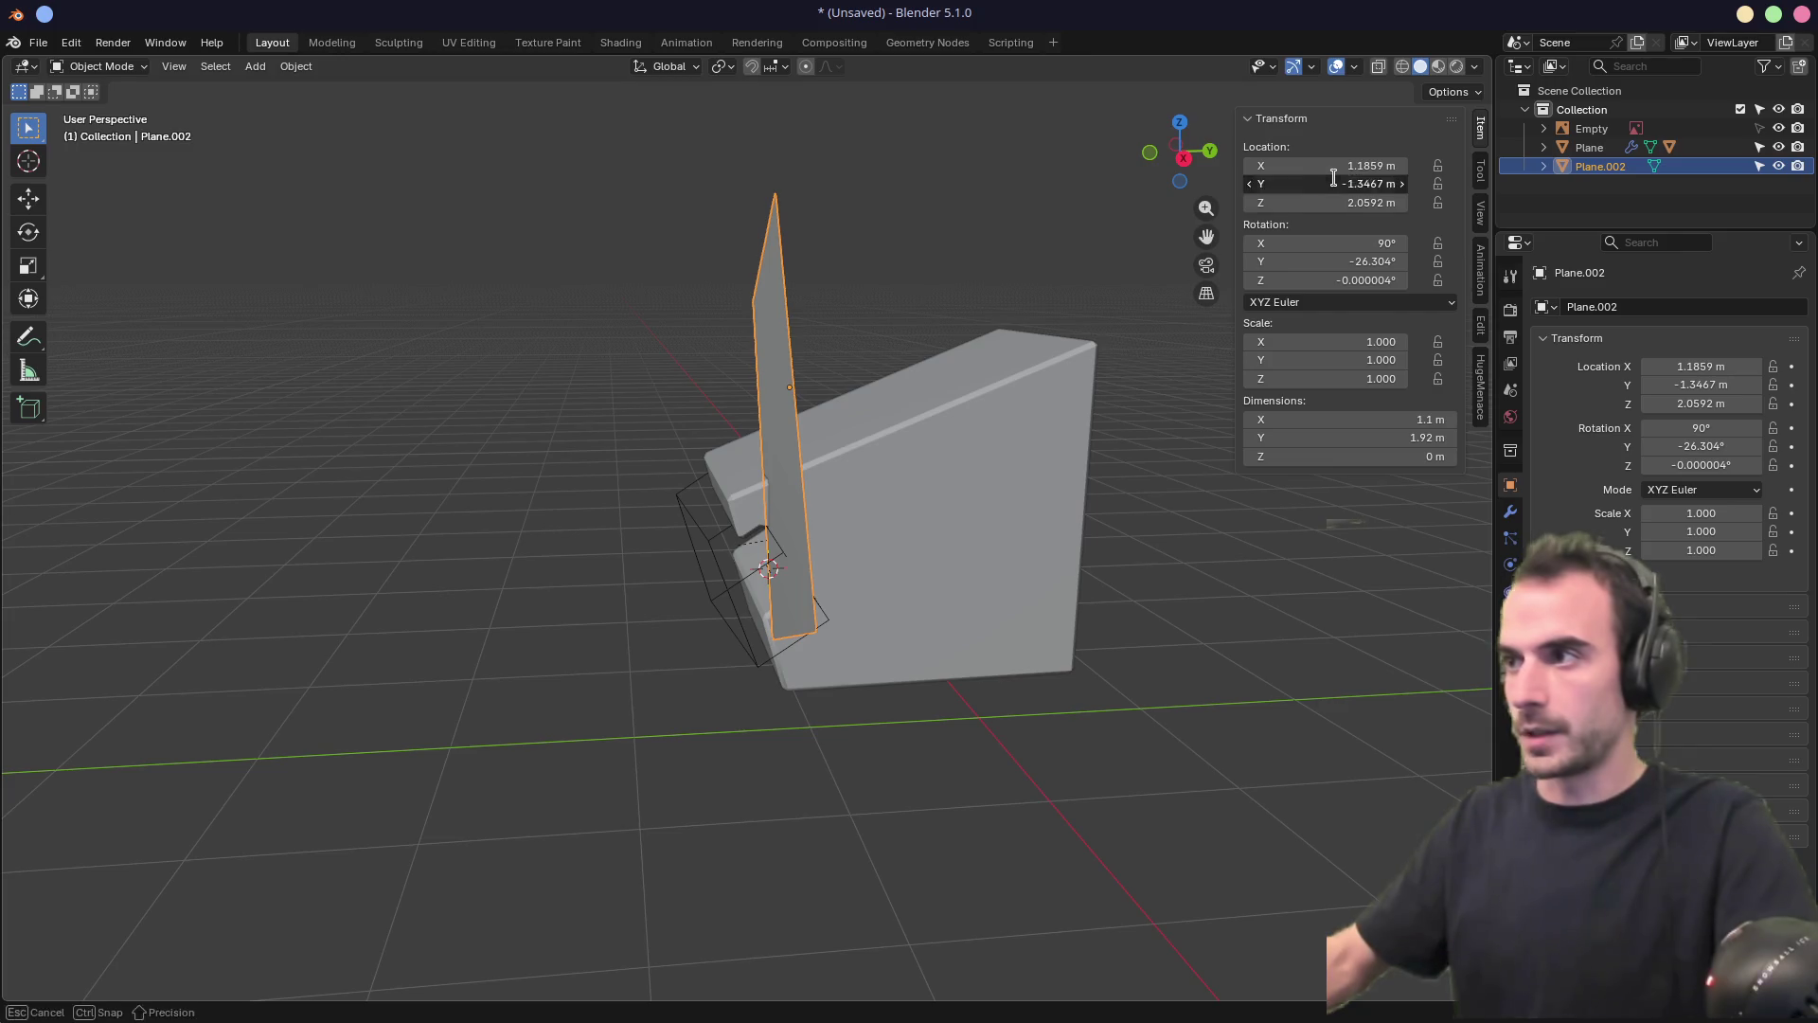
type("0")
key("Return")
mouse_move(883, 386)
middle_mouse_down()
mouse_move(970, 396)
mouse_move(792, 390)
mouse_move(926, 414)
middle_mouse_up()
Solidify Plane.002 into a 4.09 m-deep slab and add the boot block to the selection
key("f")
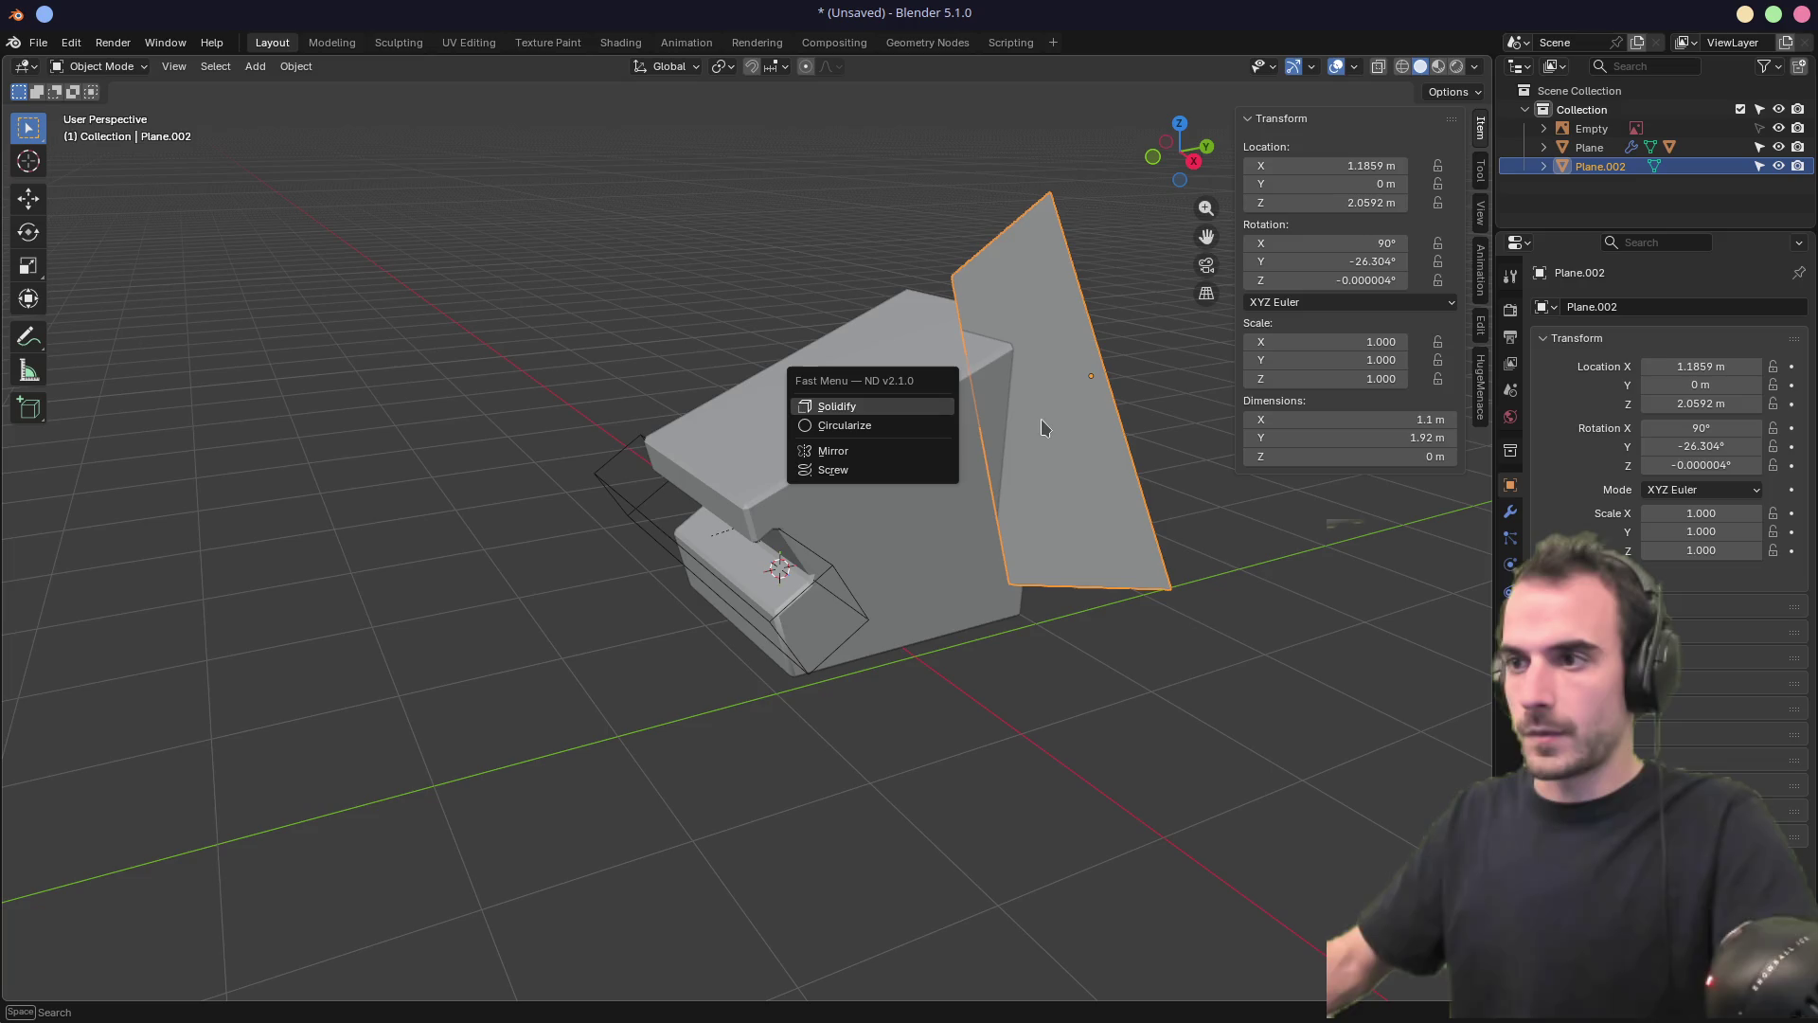
left_click(886, 414)
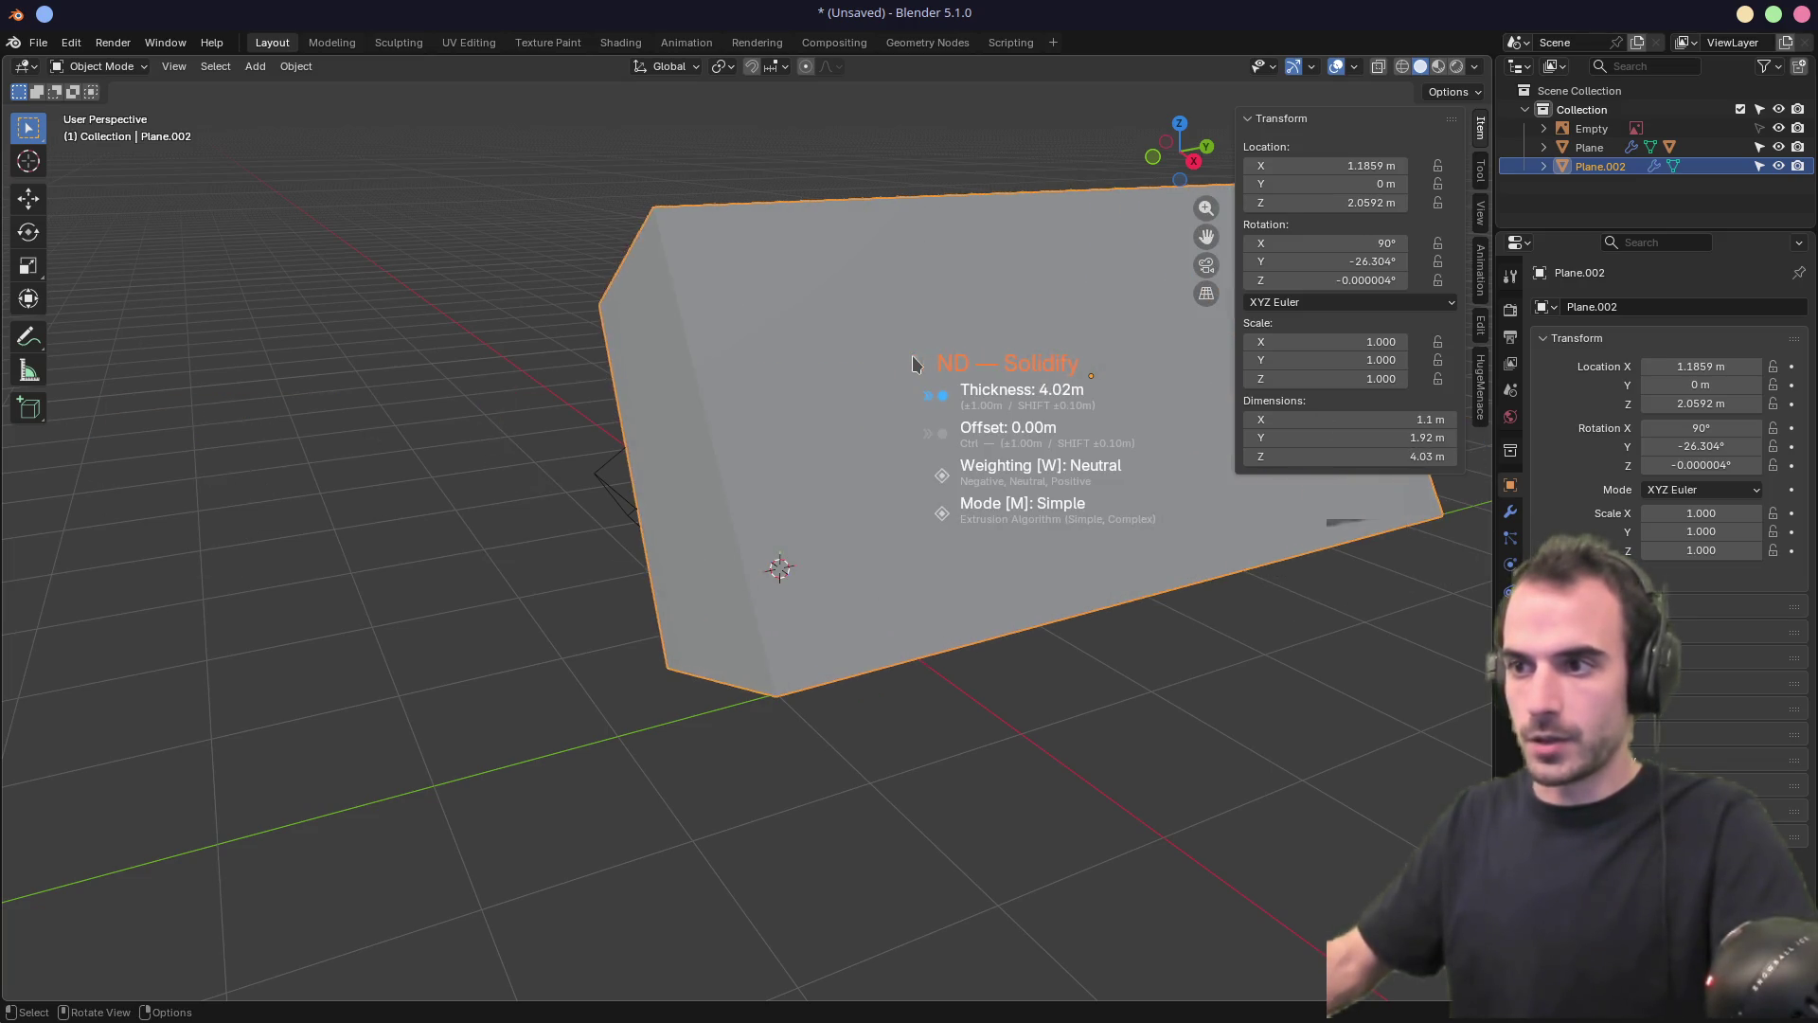
left_click(744, 408)
mouse_move(745, 407)
middle_mouse_down()
mouse_move(911, 358)
mouse_move(859, 402)
middle_mouse_up()
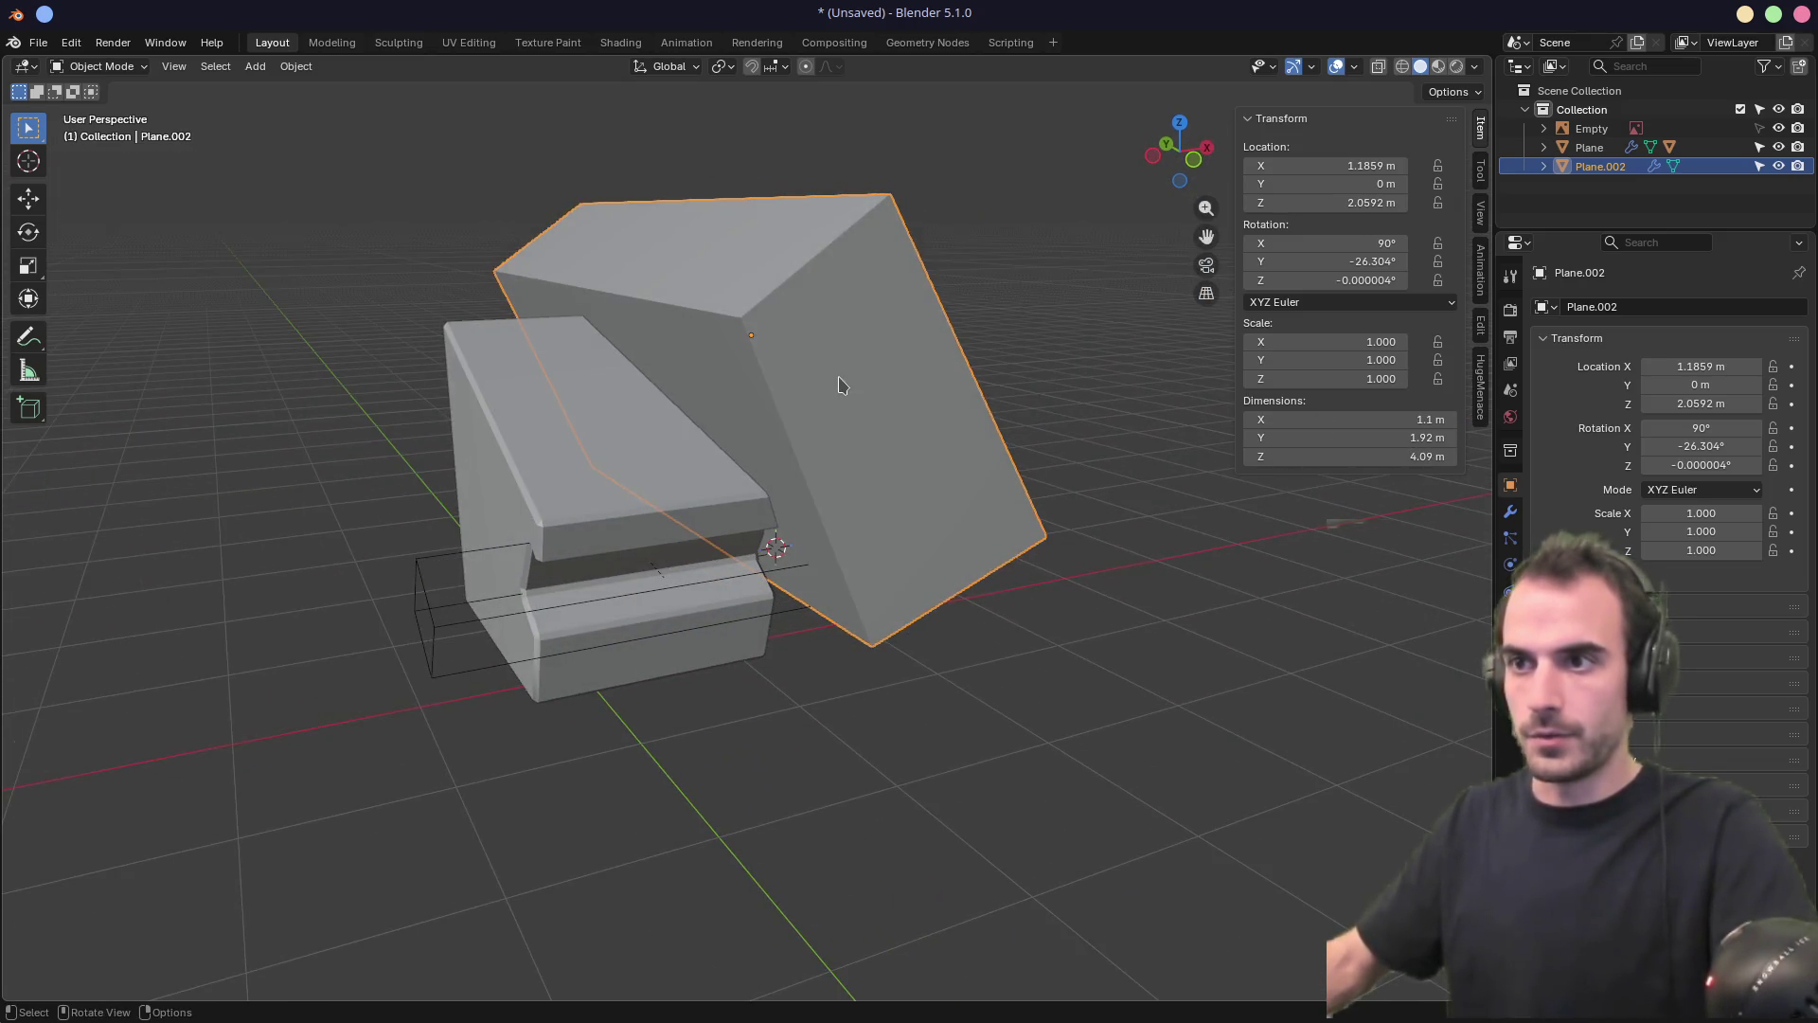
left_click(617, 459, "shift")
key("m")
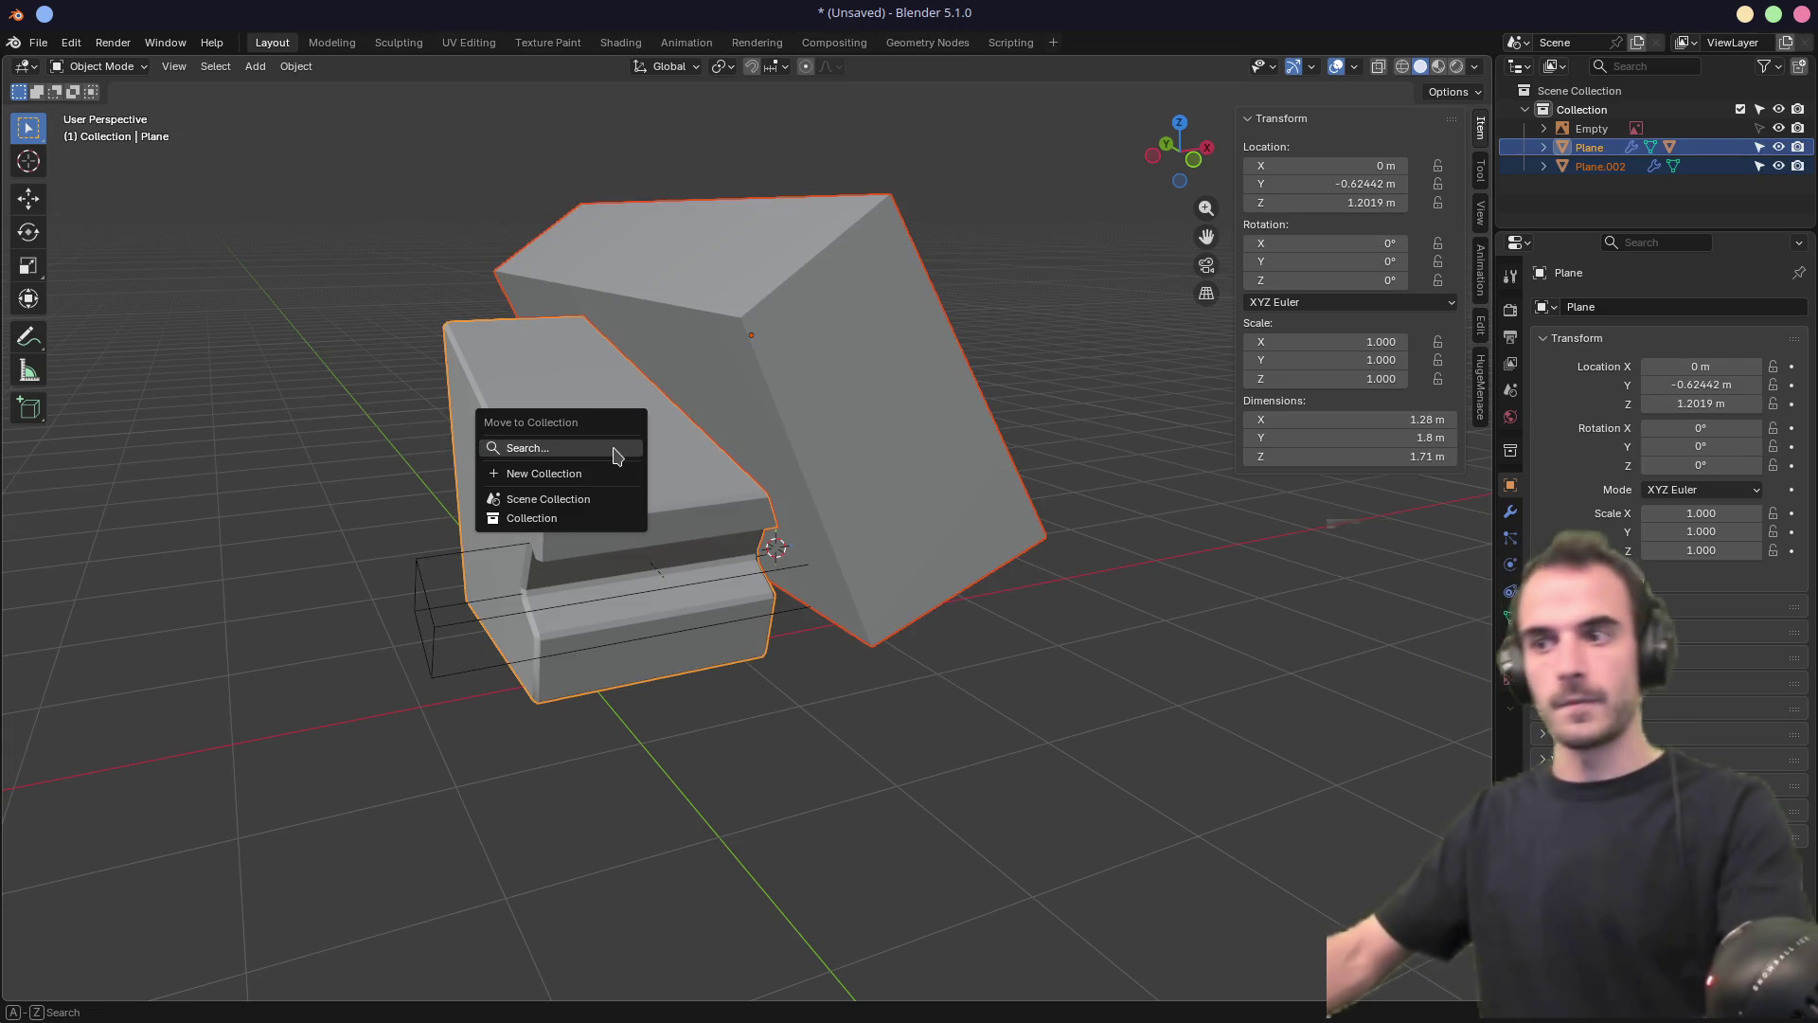
key("Escape")
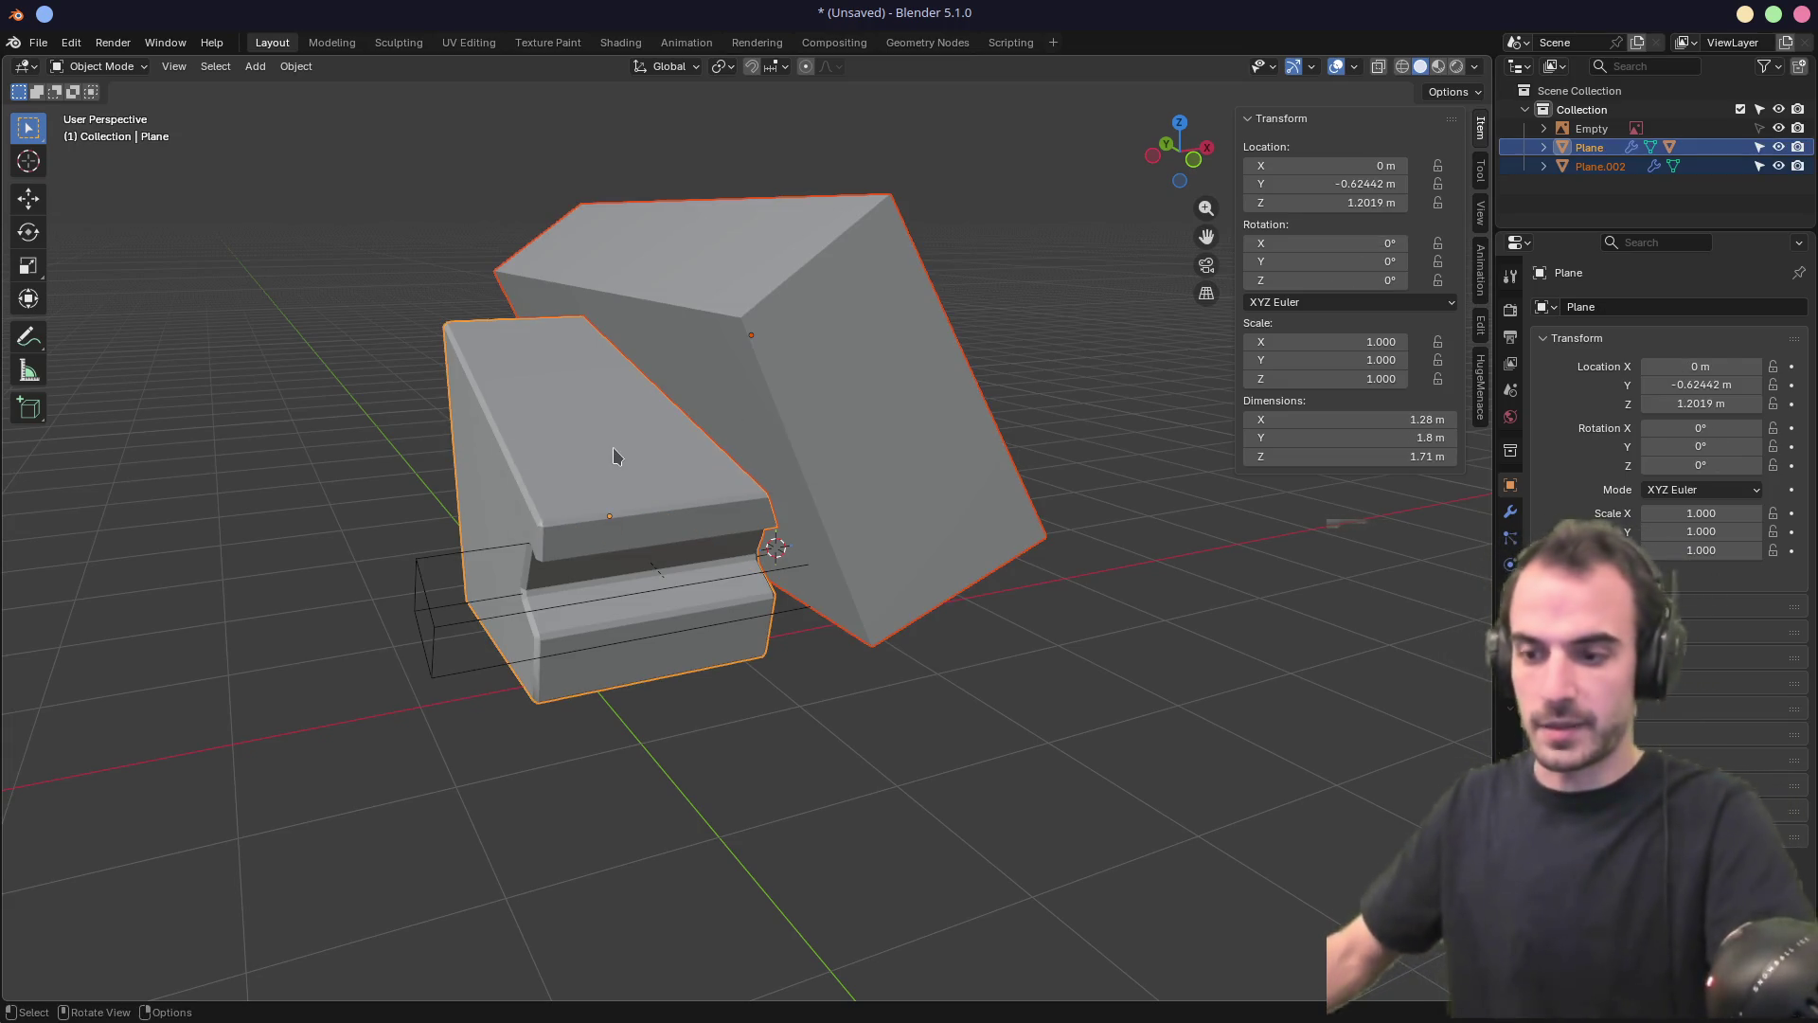
key("ctrl+shift+b")
Cut the boot block's upper corner with an ND boolean difference using Plane.002
left_click(616, 448)
mouse_move(726, 463)
middle_mouse_down()
mouse_move(535, 417)
mouse_move(643, 349)
mouse_move(779, 461)
middle_mouse_up()
mouse_move(850, 522)
middle_mouse_down()
mouse_move(900, 491)
mouse_move(492, 511)
mouse_move(1015, 511)
mouse_move(872, 520)
mouse_move(548, 376)
middle_mouse_up()
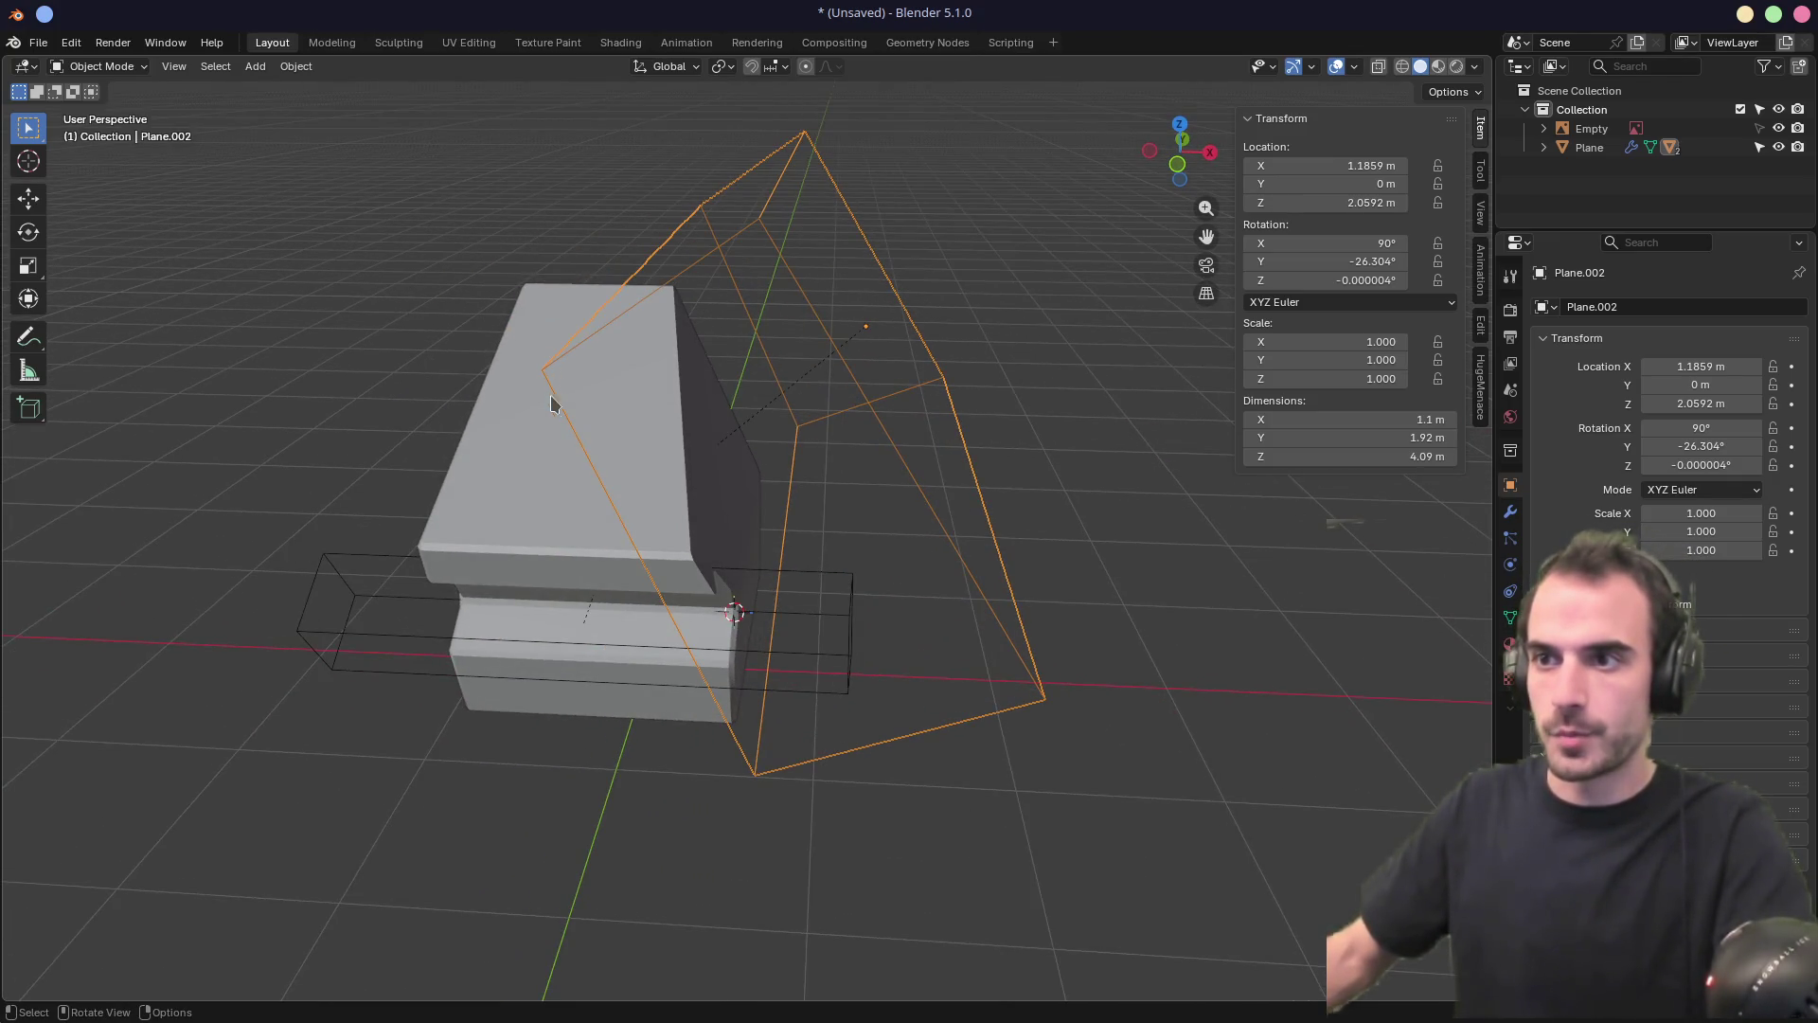
Mirror the boot block across the X axis so both upper sides are sliced
left_click(517, 486)
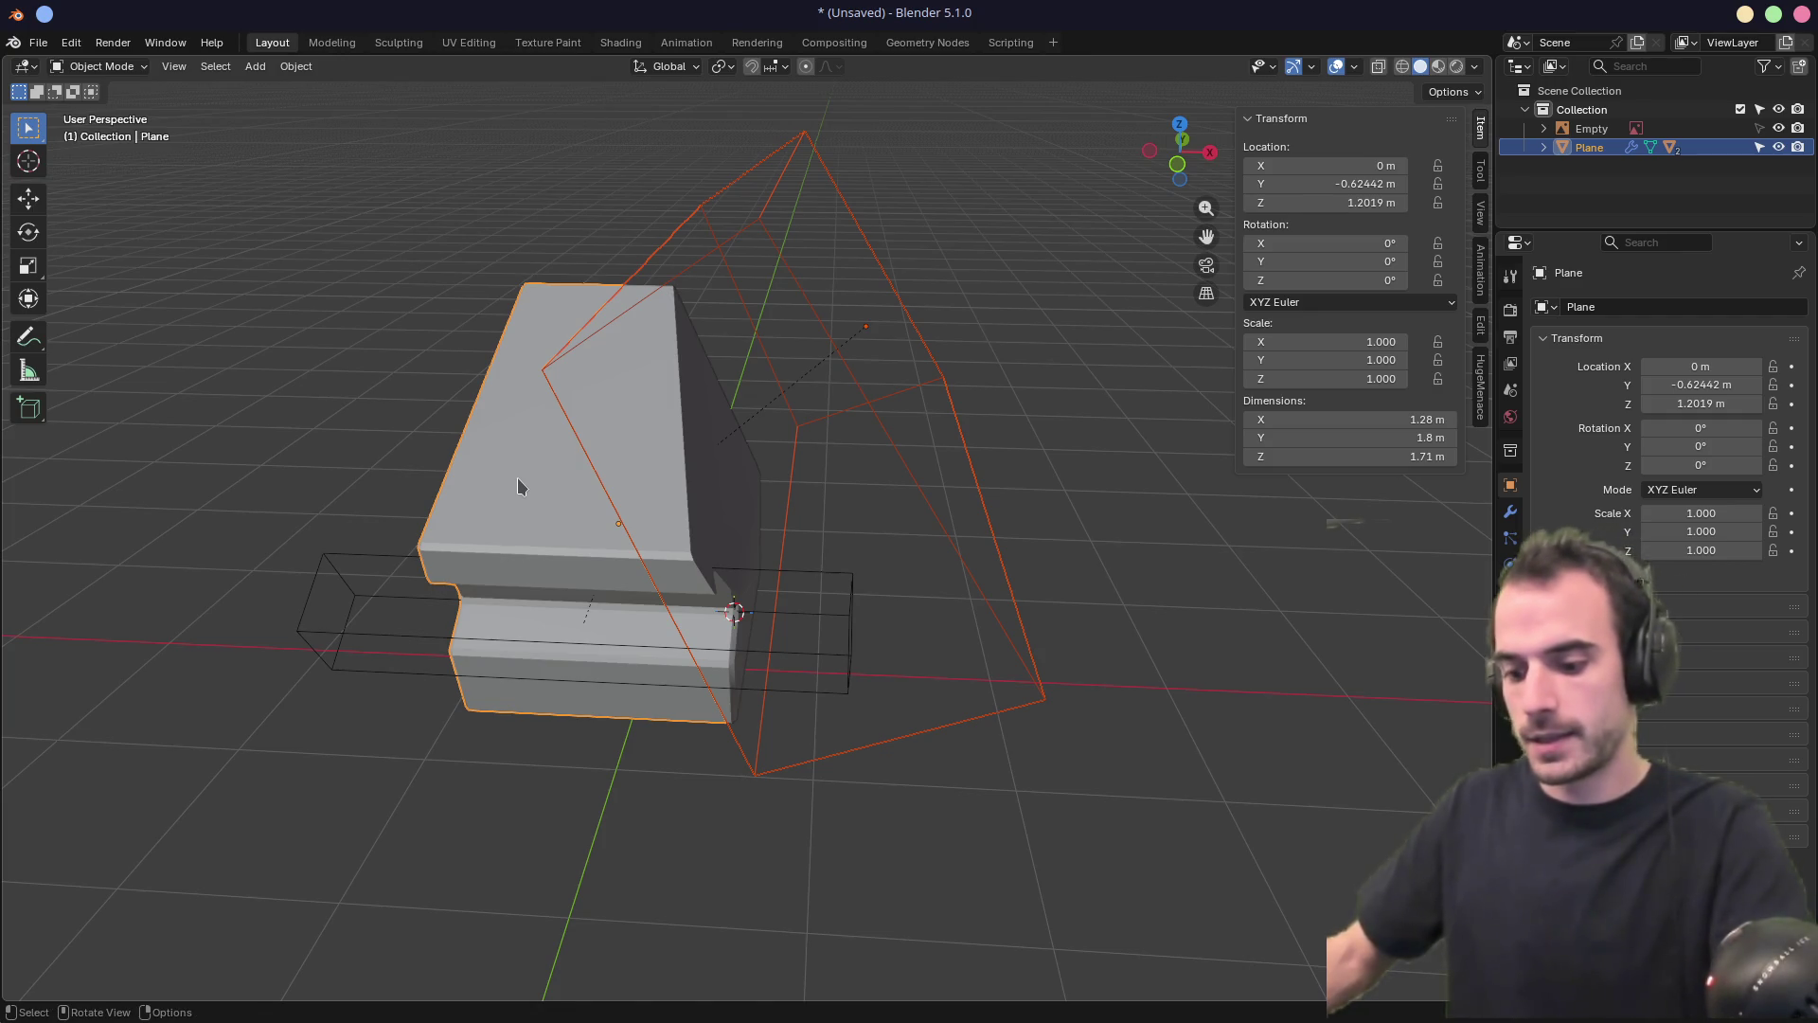
key("shift+2")
left_click(475, 585)
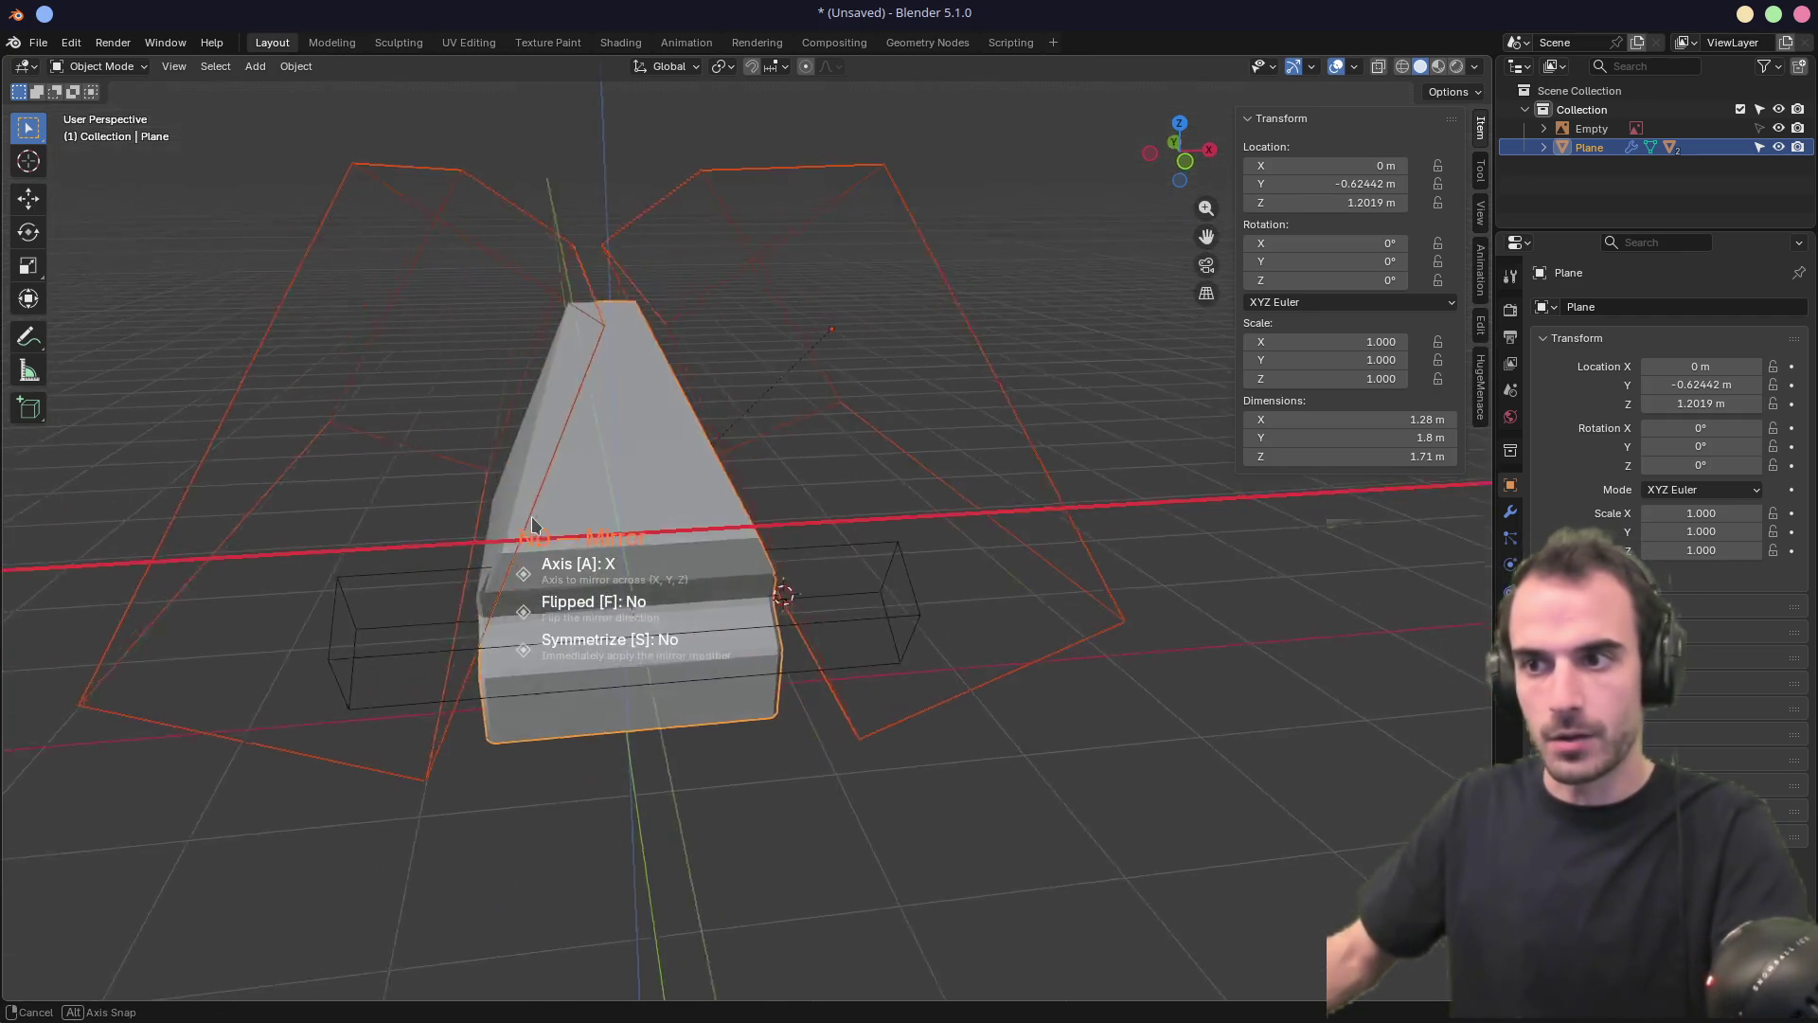
left_click(833, 530)
mouse_move(1260, 663)
middle_mouse_down()
mouse_move(1083, 572)
mouse_move(946, 568)
mouse_move(1001, 598)
mouse_move(1156, 601)
mouse_move(849, 593)
middle_mouse_up()
key("KP_5")
In right side view, add a new view-aligned plane, Plane.003, over the sketch
key("KP_3")
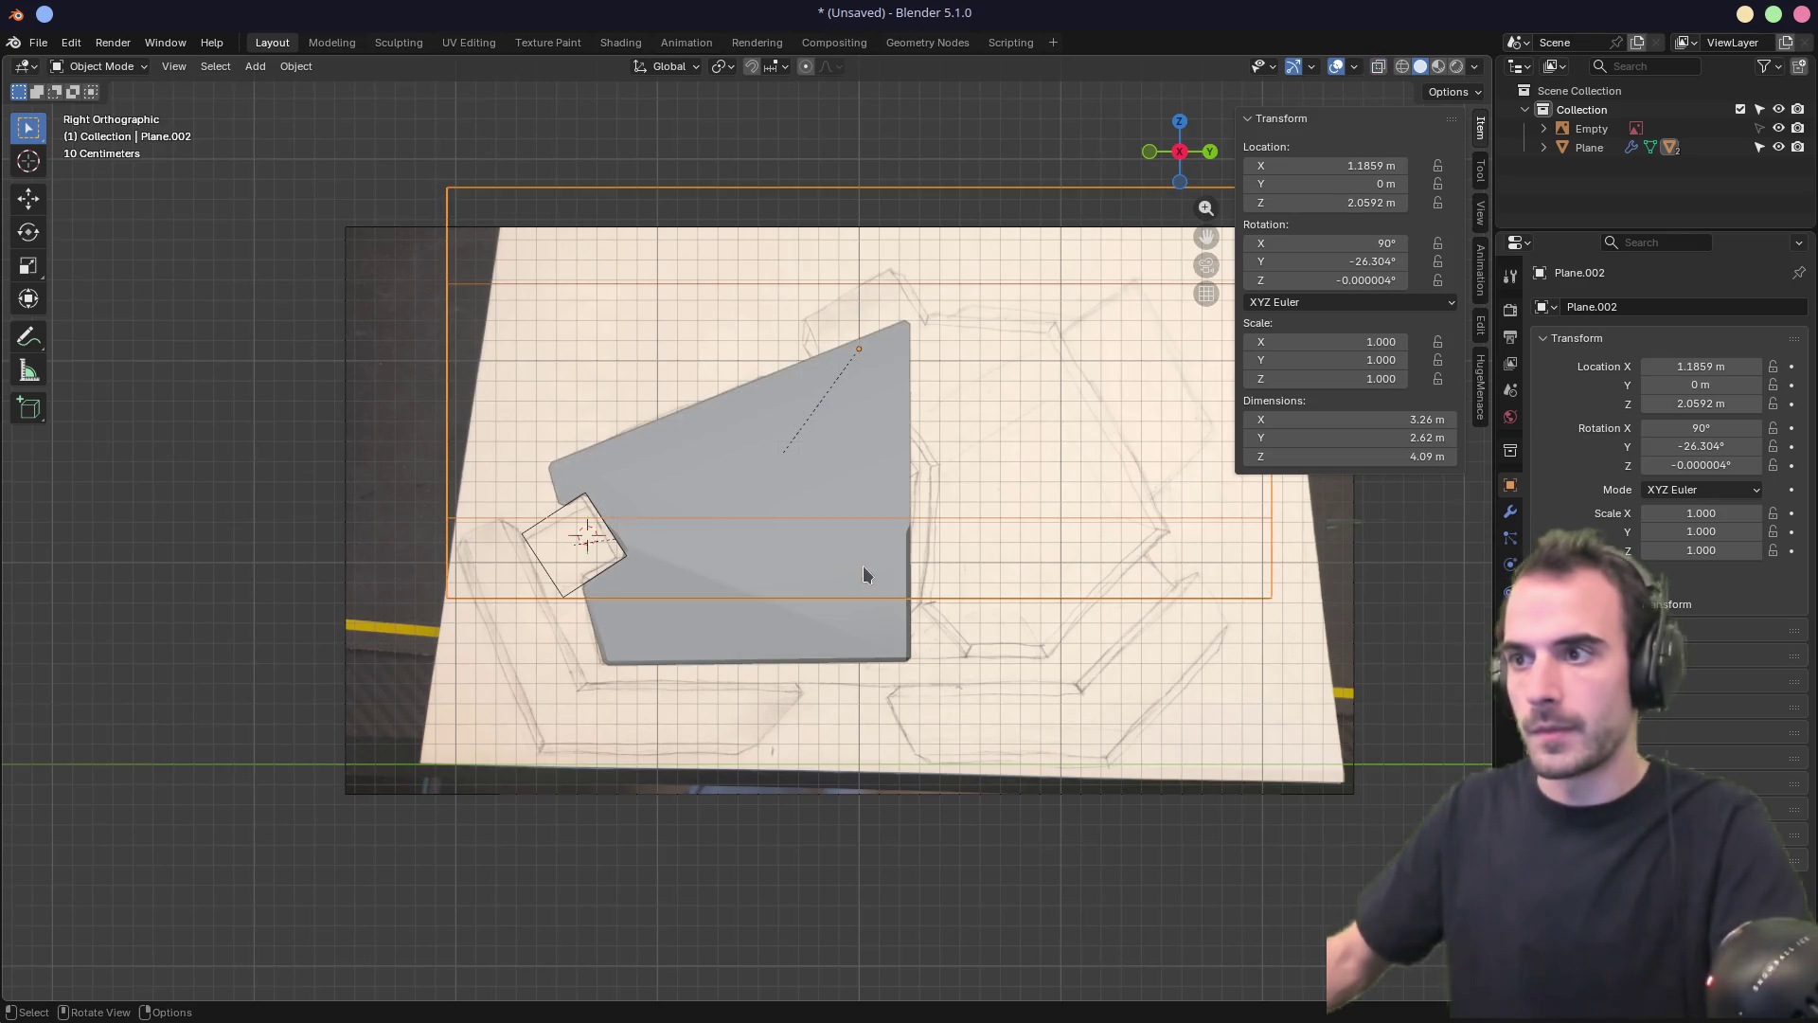
mouse_move(890, 504)
middle_mouse_down("shift")
mouse_move(843, 468)
mouse_move(793, 511)
middle_mouse_up("shift")
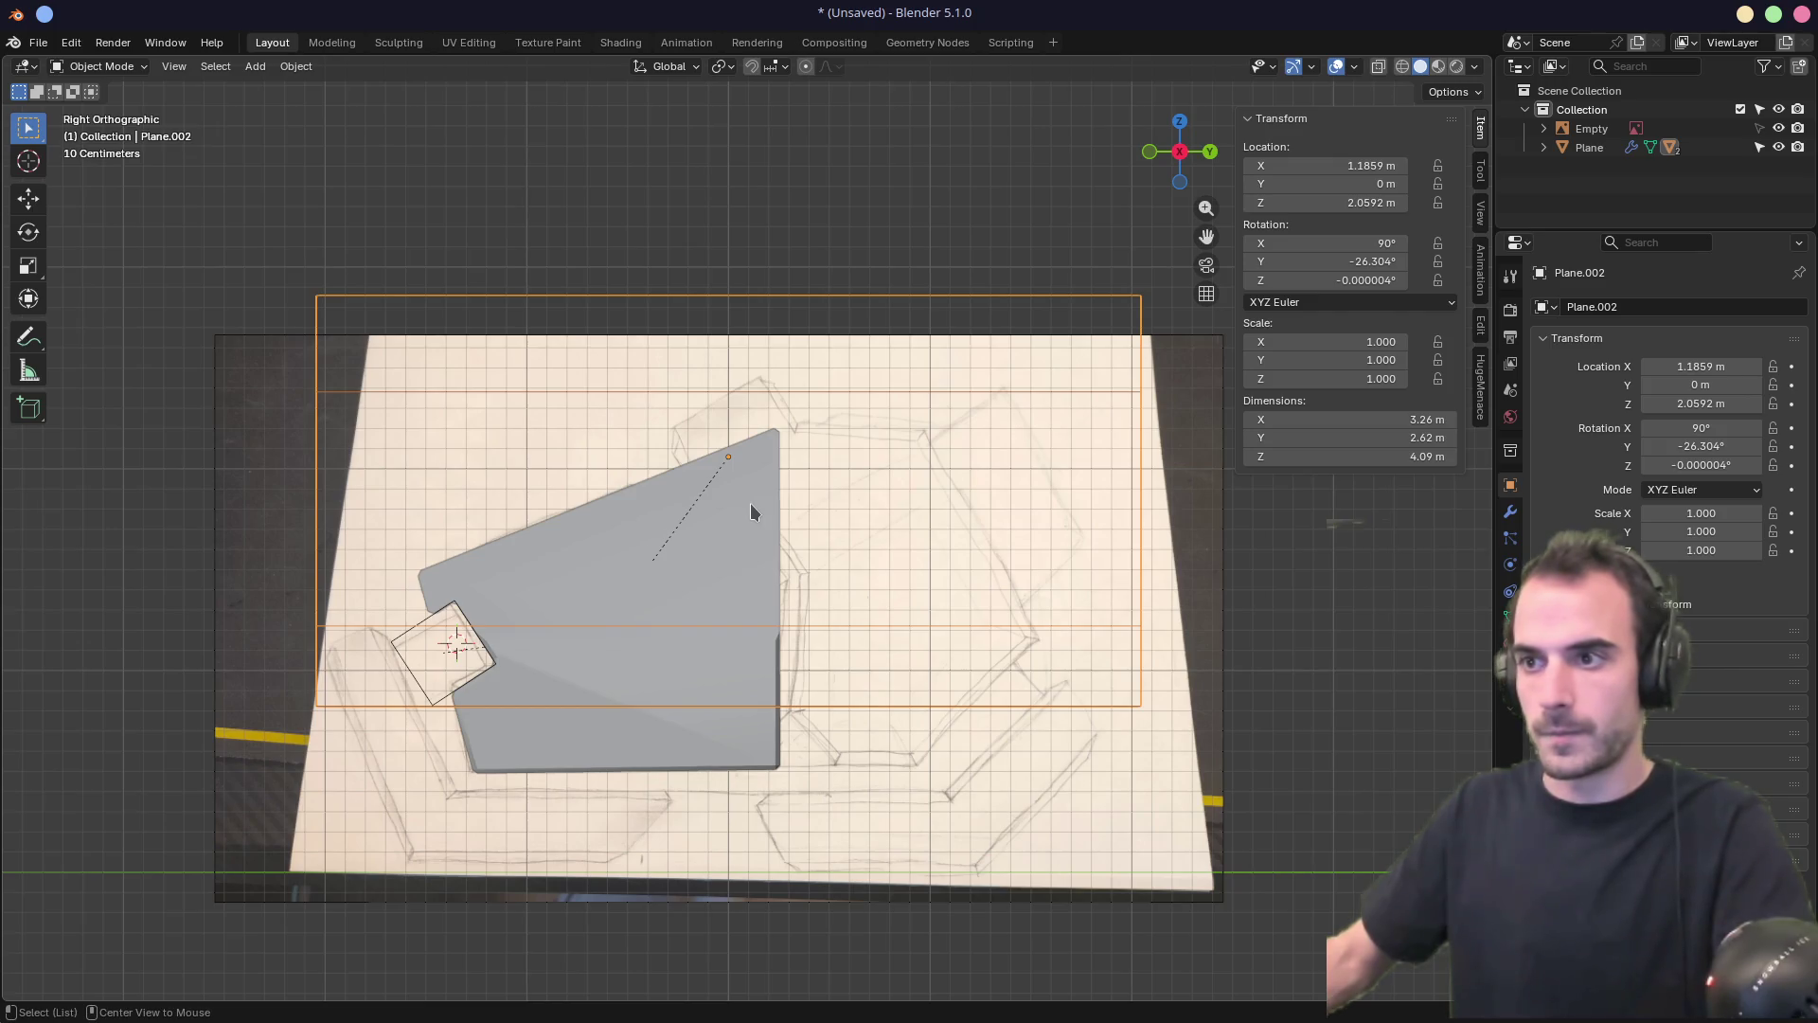
left_click(750, 503)
left_click(750, 503, "alt")
key("Escape")
key("shift+a")
type("plane")
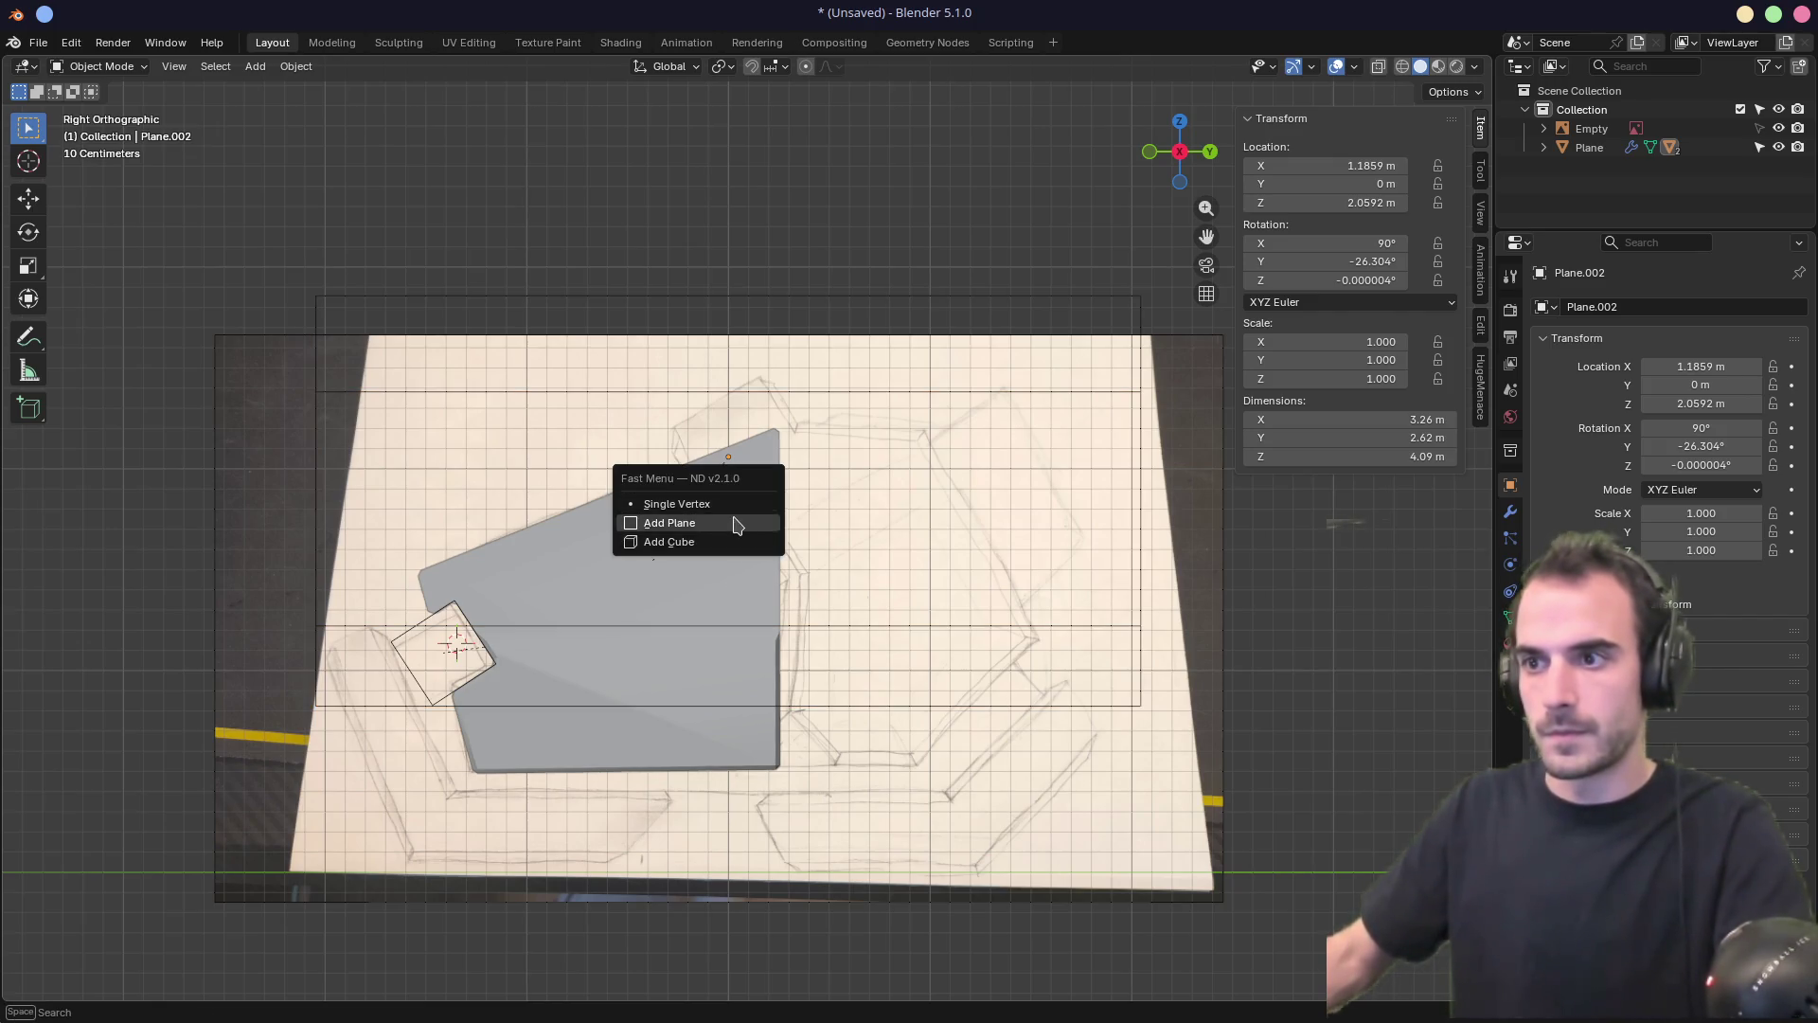
key("Return")
left_click(244, 861)
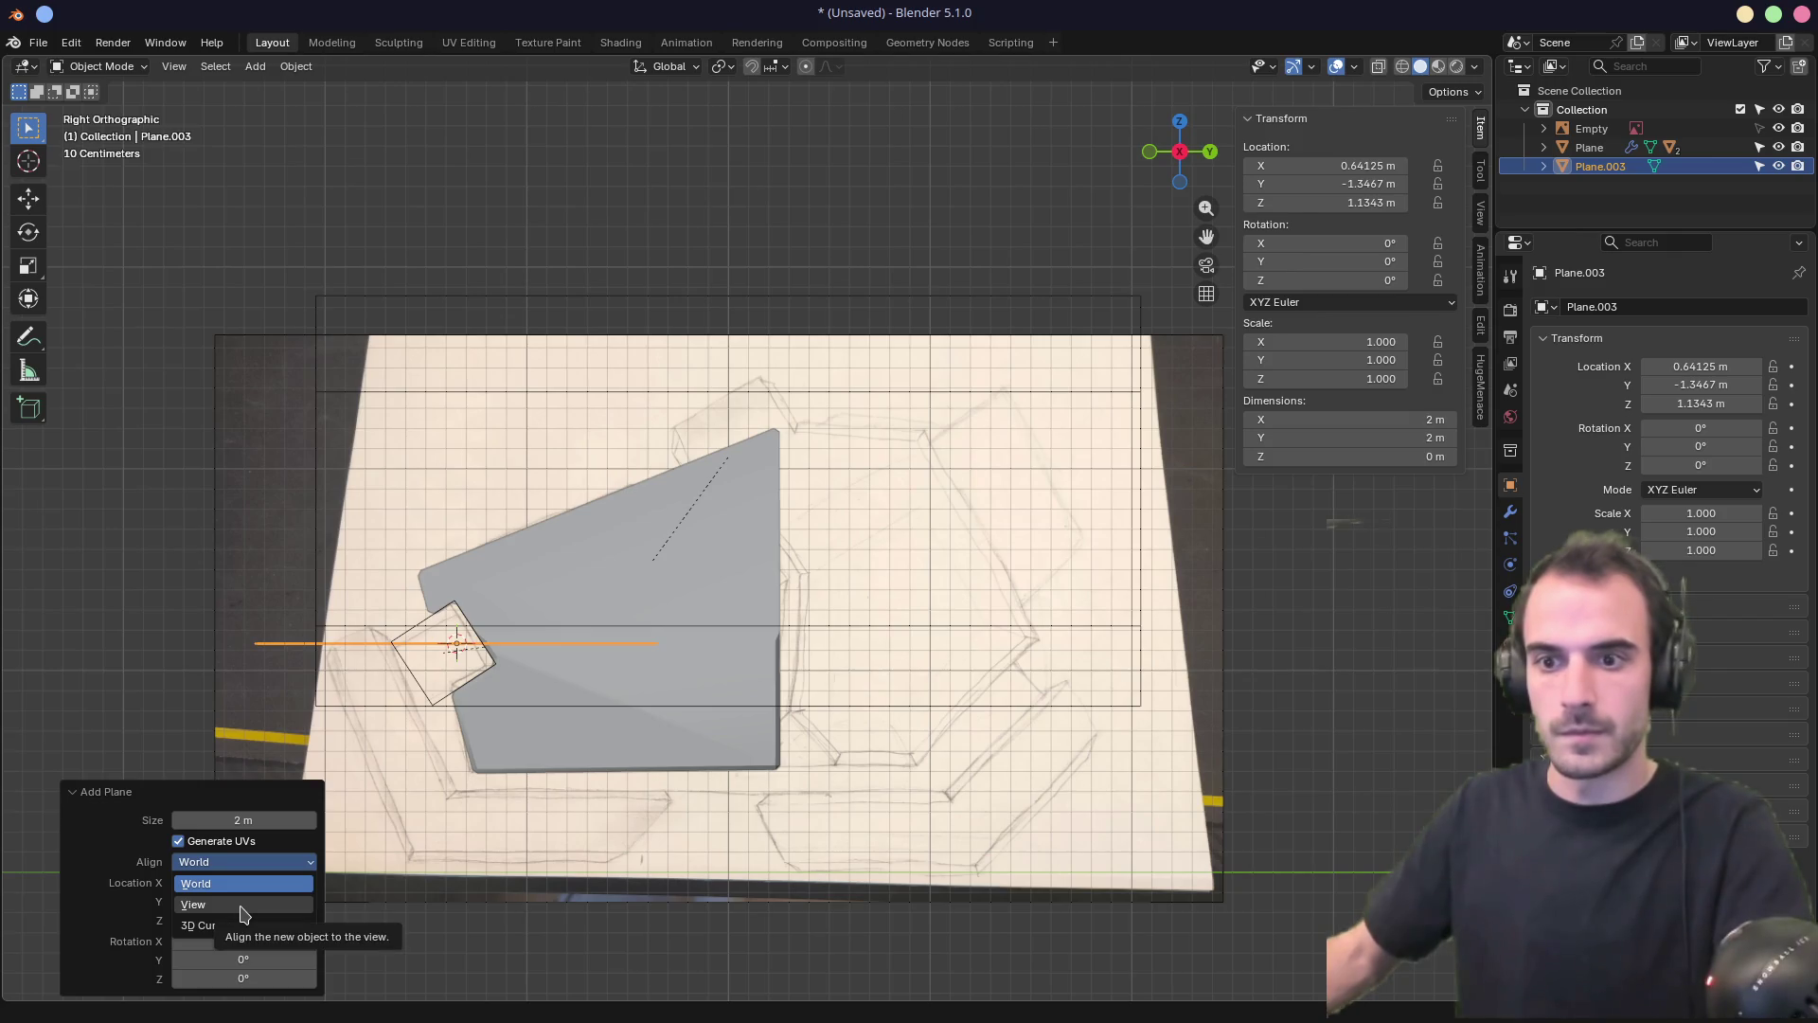
left_click(241, 904)
With X-ray on, move Plane.003 over the sketch and tilt it about -26°
key("g")
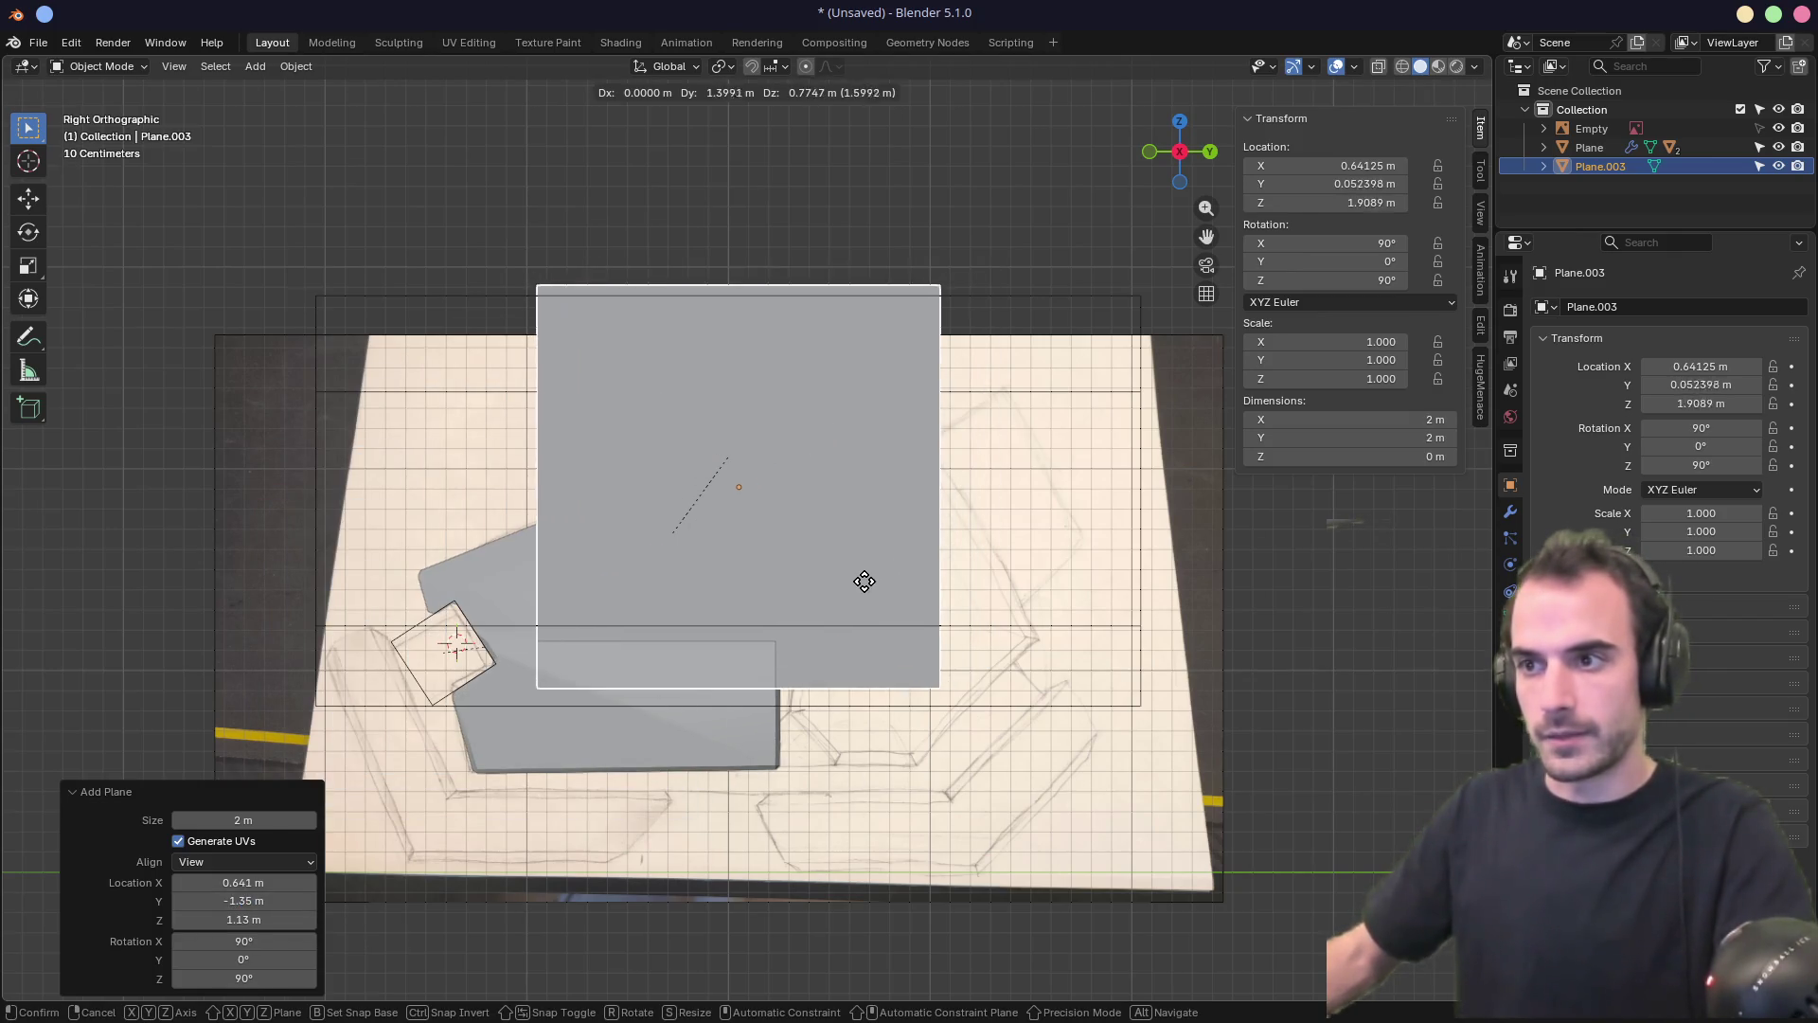
left_click(861, 580)
key("alt+z")
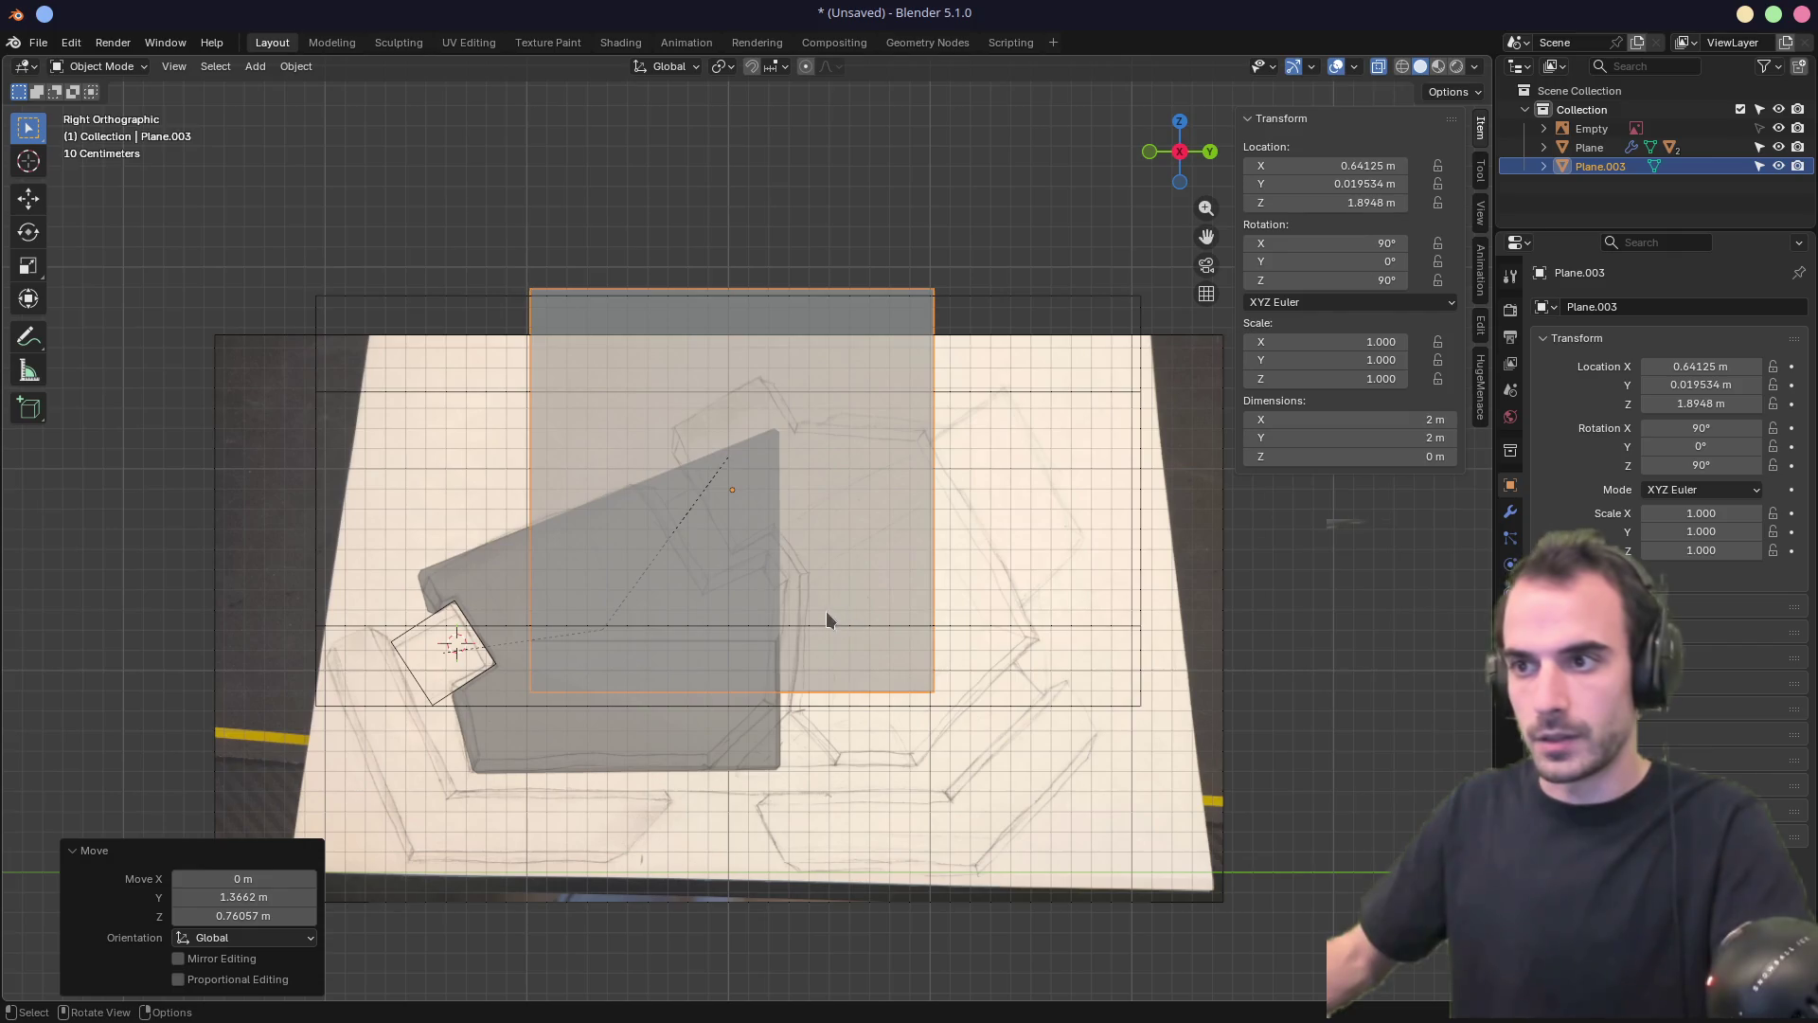
key("g")
left_click(975, 521)
key("r")
left_click(1075, 519)
key("g")
left_click(990, 459)
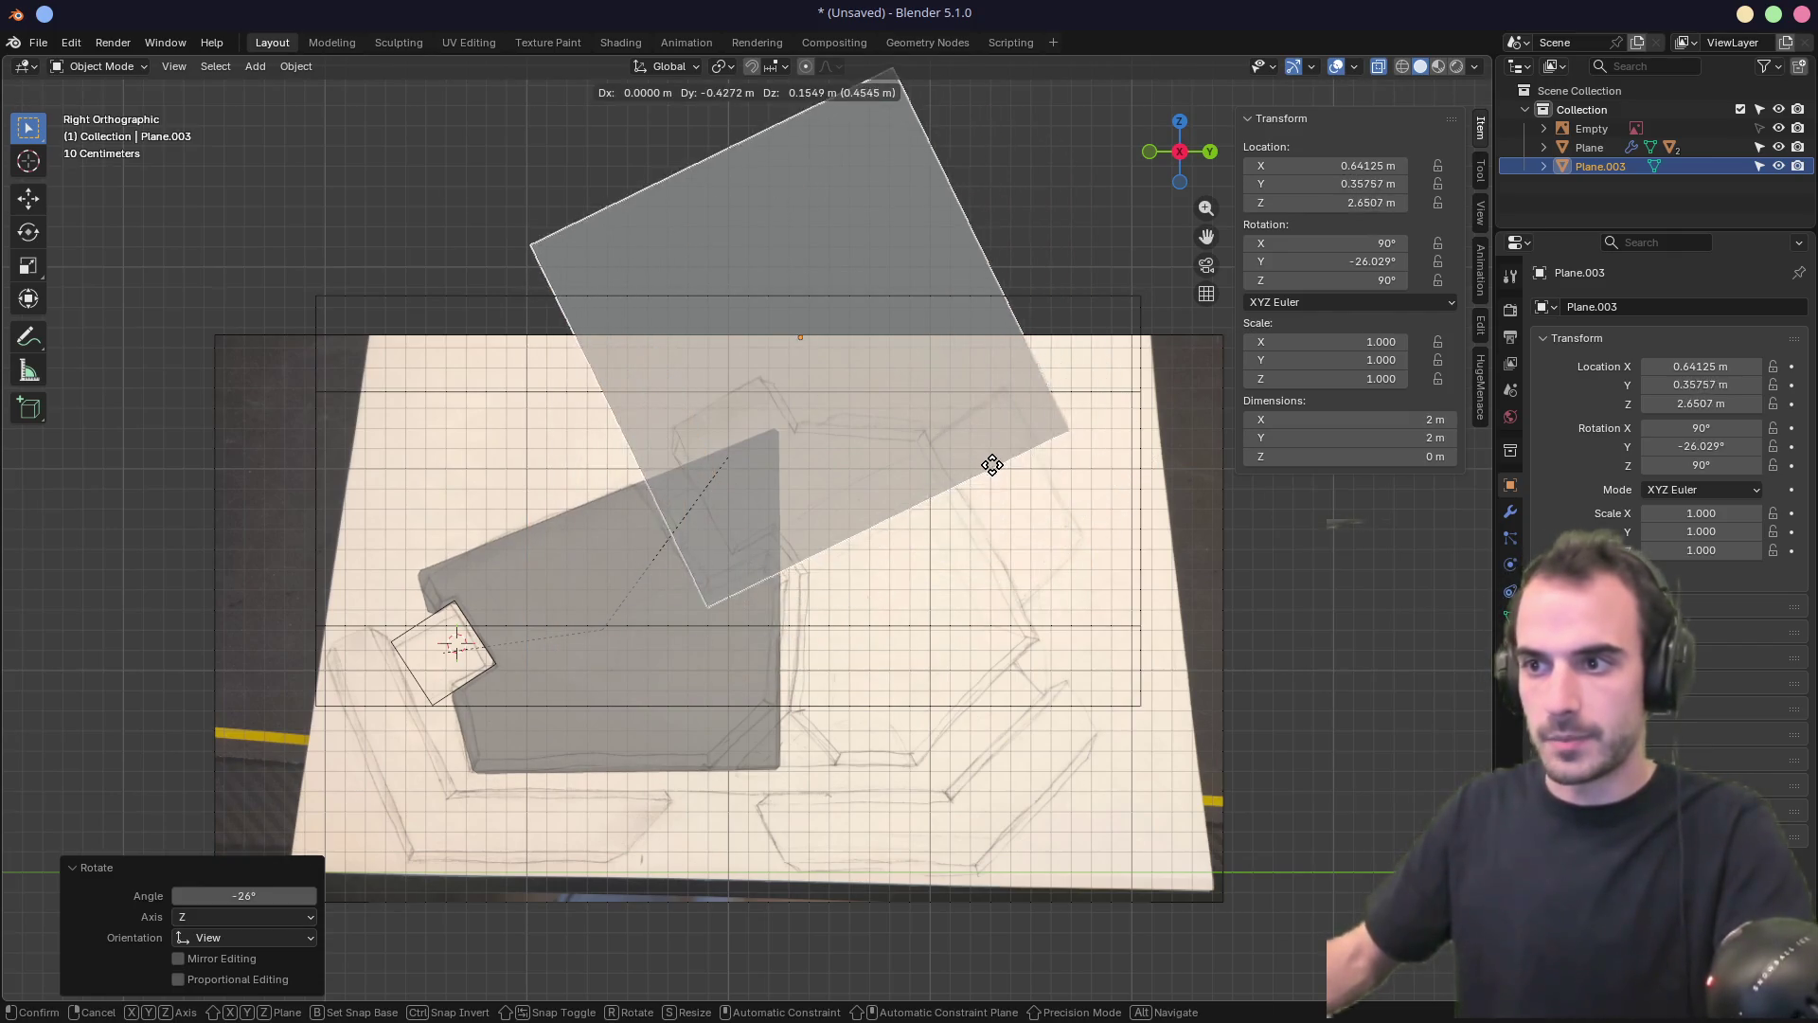
key("g")
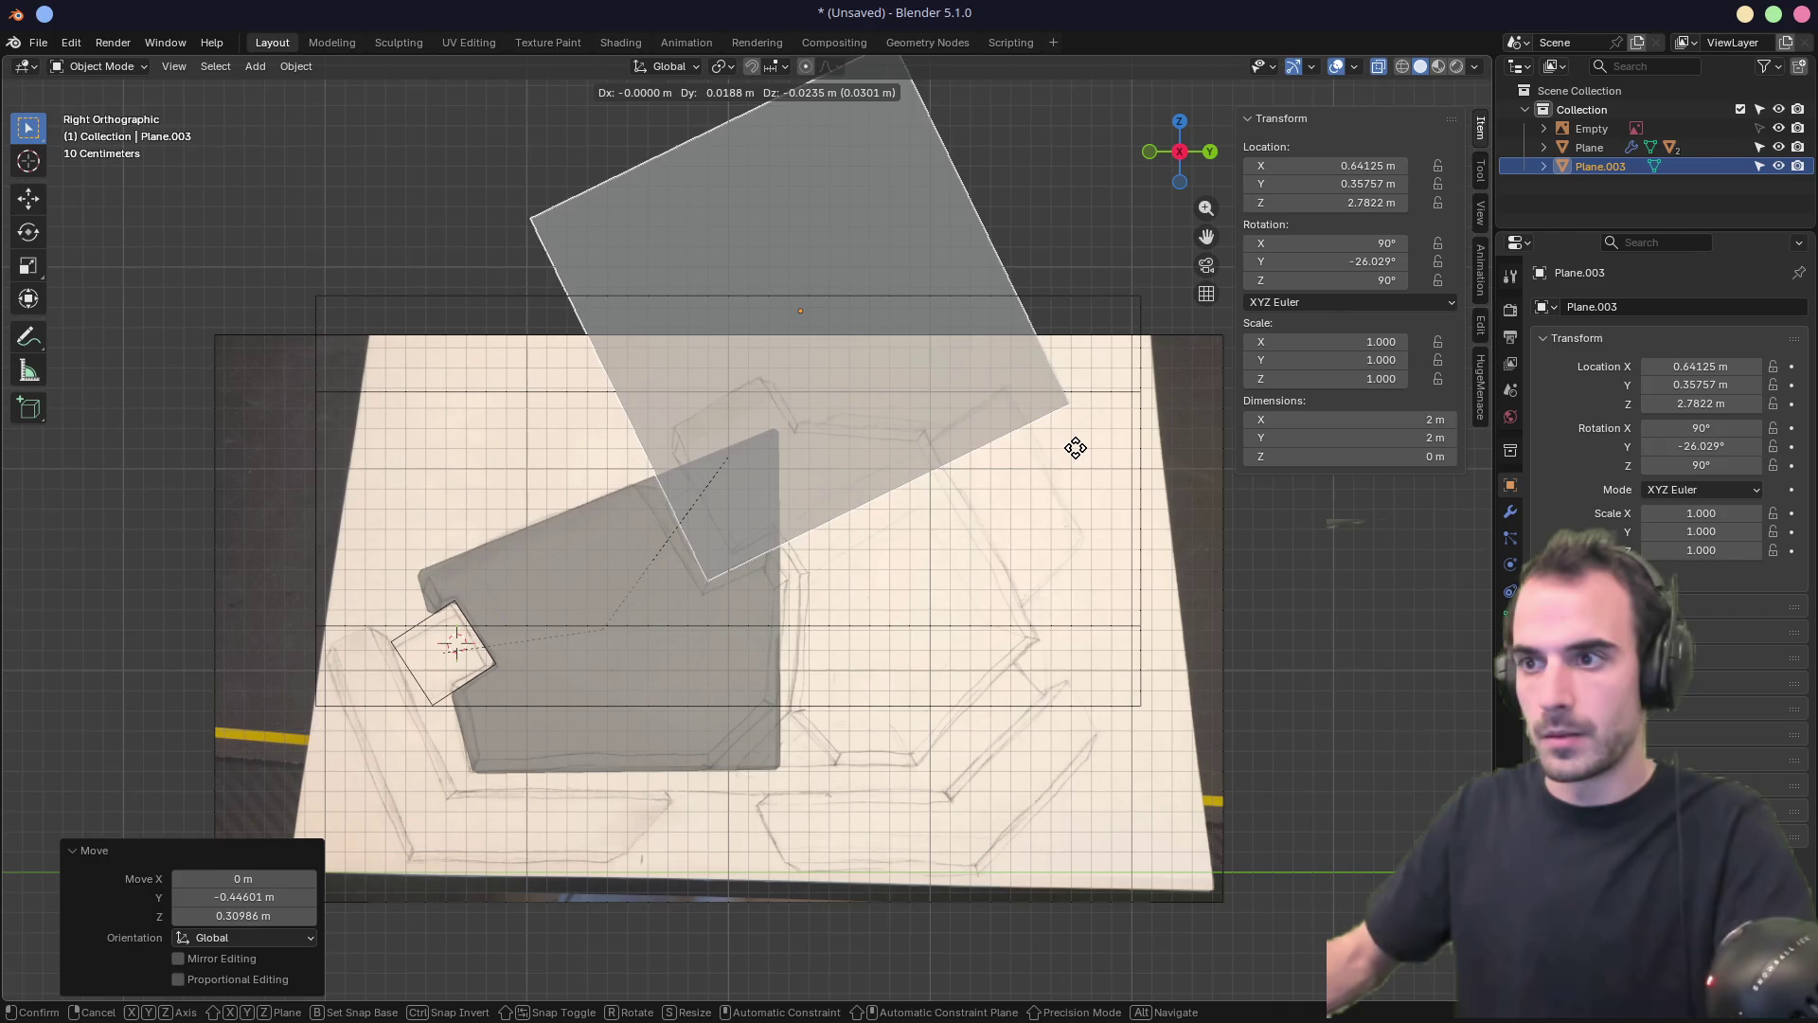
left_click(1074, 451)
Scale Plane.003 to 0.672, reposition it and refine its tilt to -27.9°
key("s")
left_click(937, 347)
key("g")
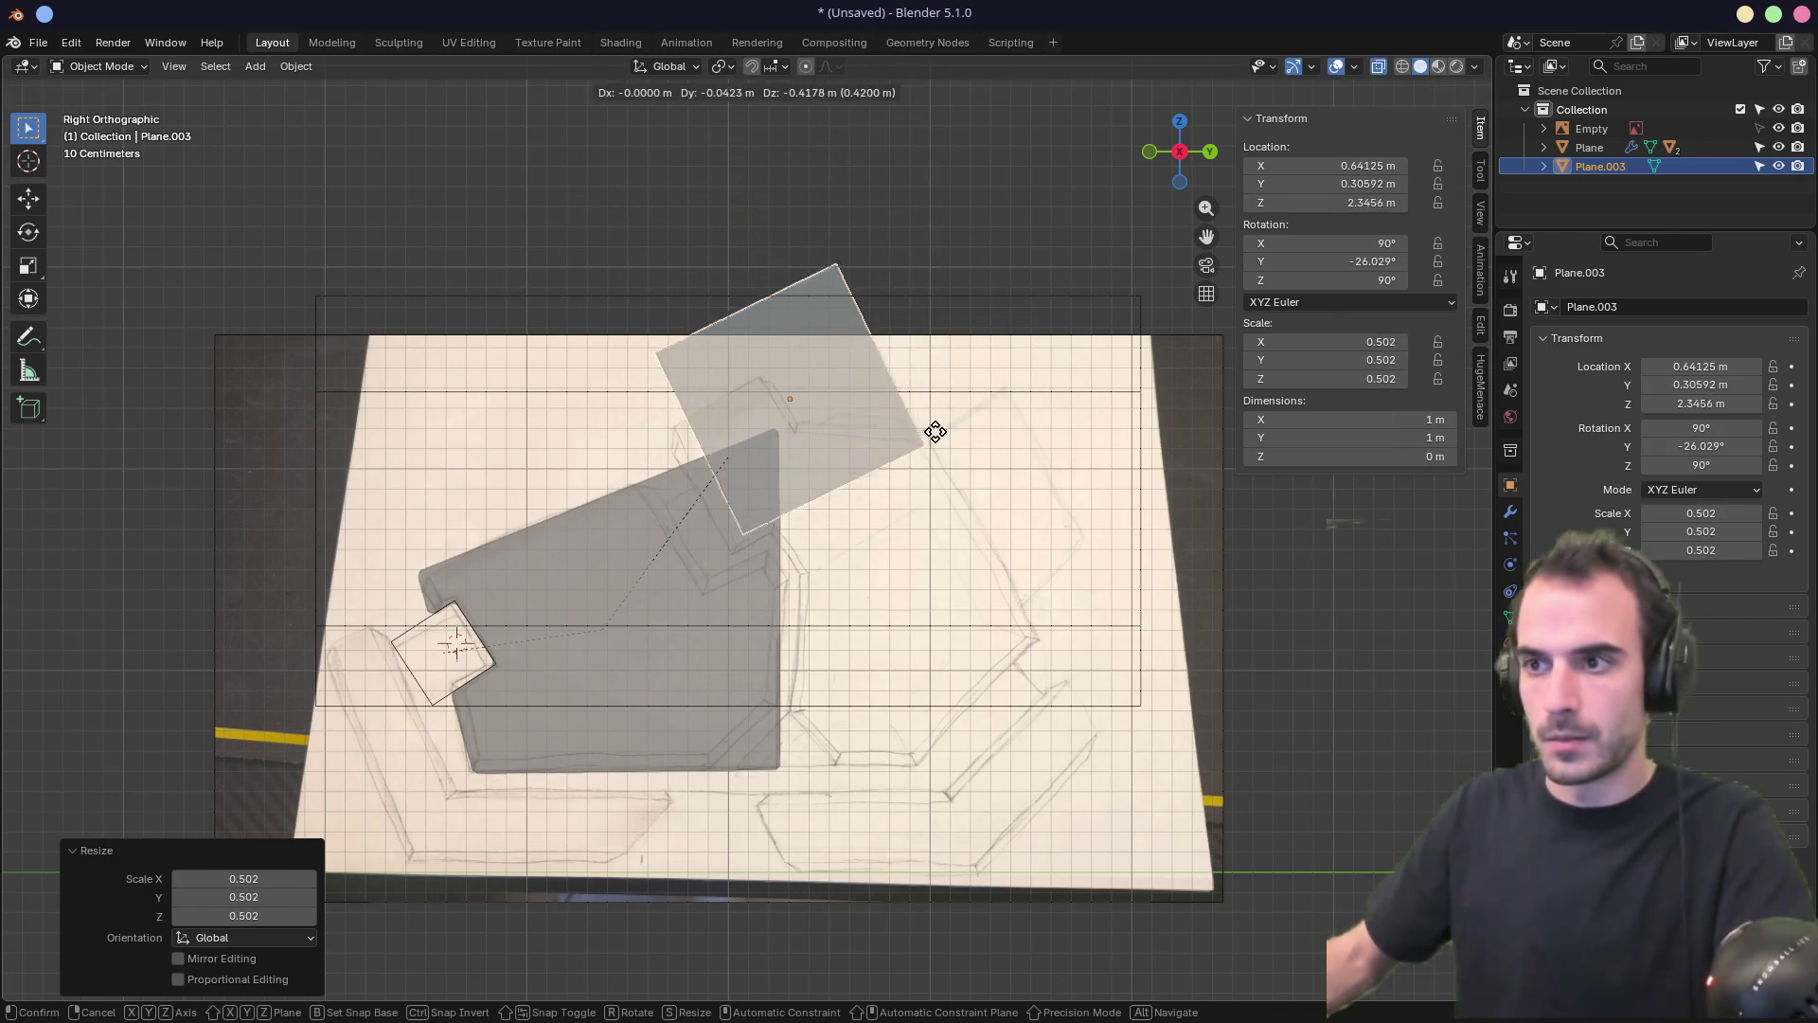
left_click(900, 472)
key("s")
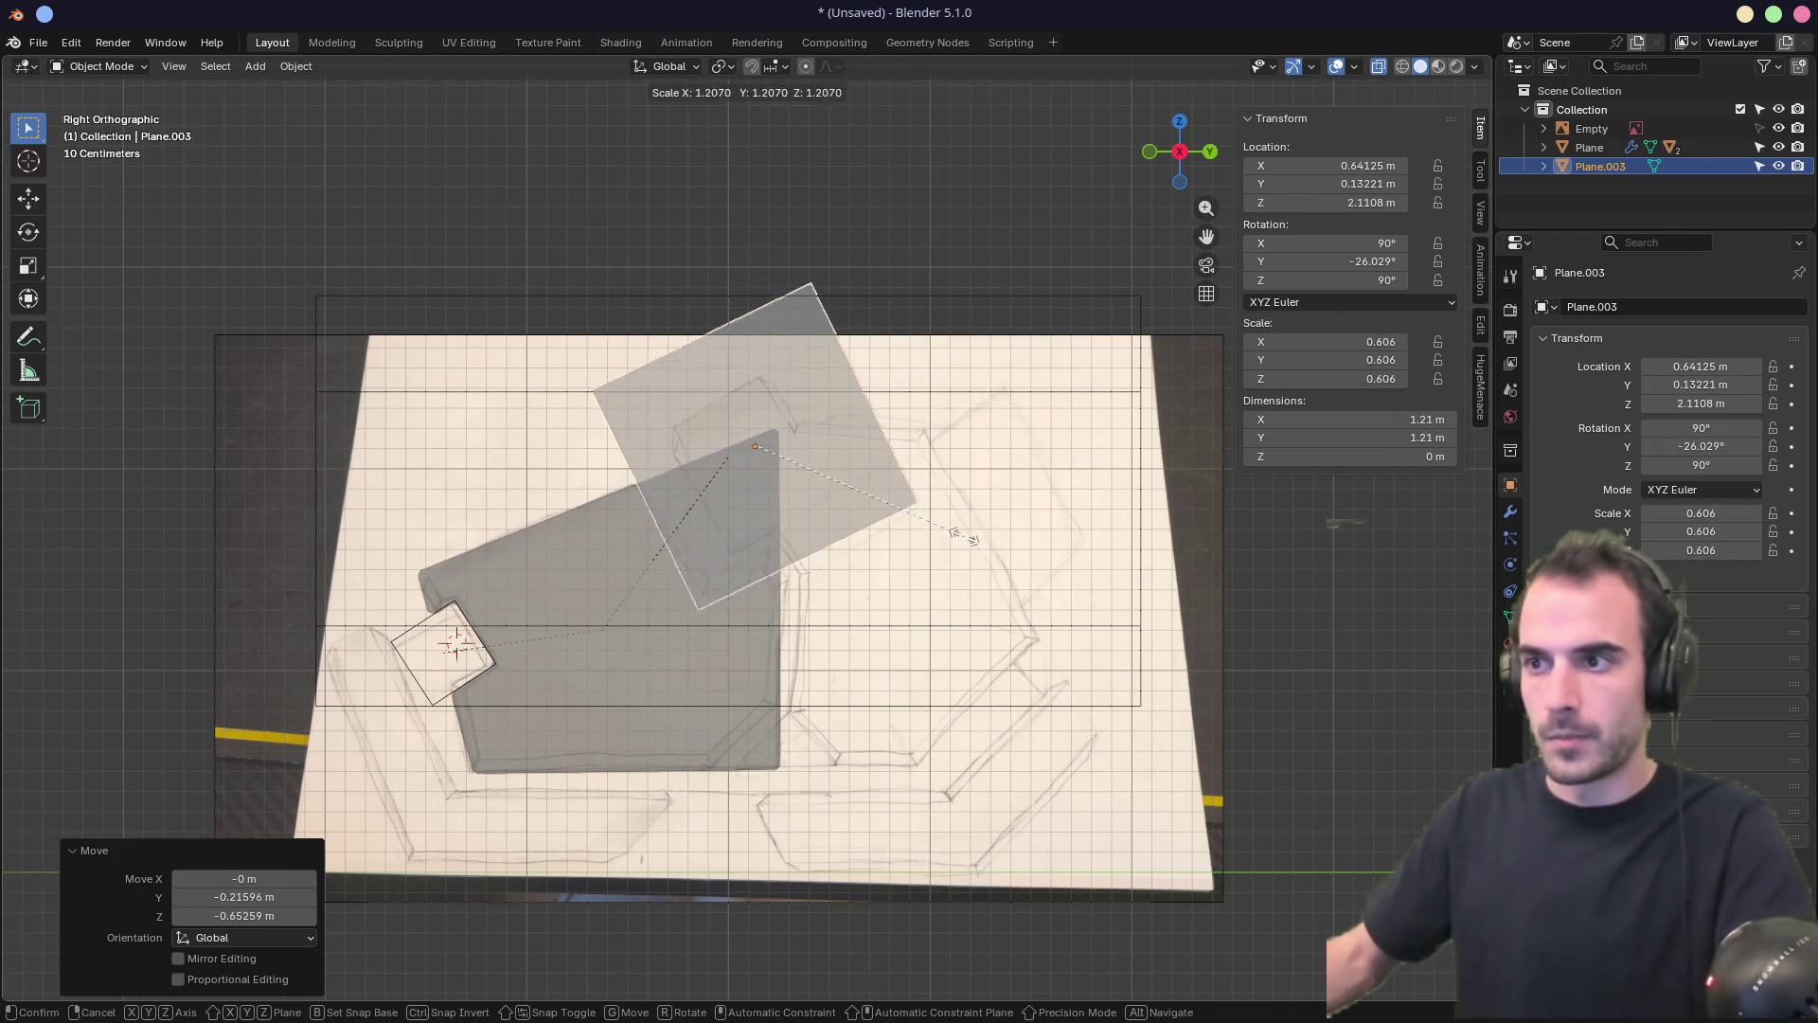
left_click(986, 527)
key("g")
left_click(1002, 498)
key("r")
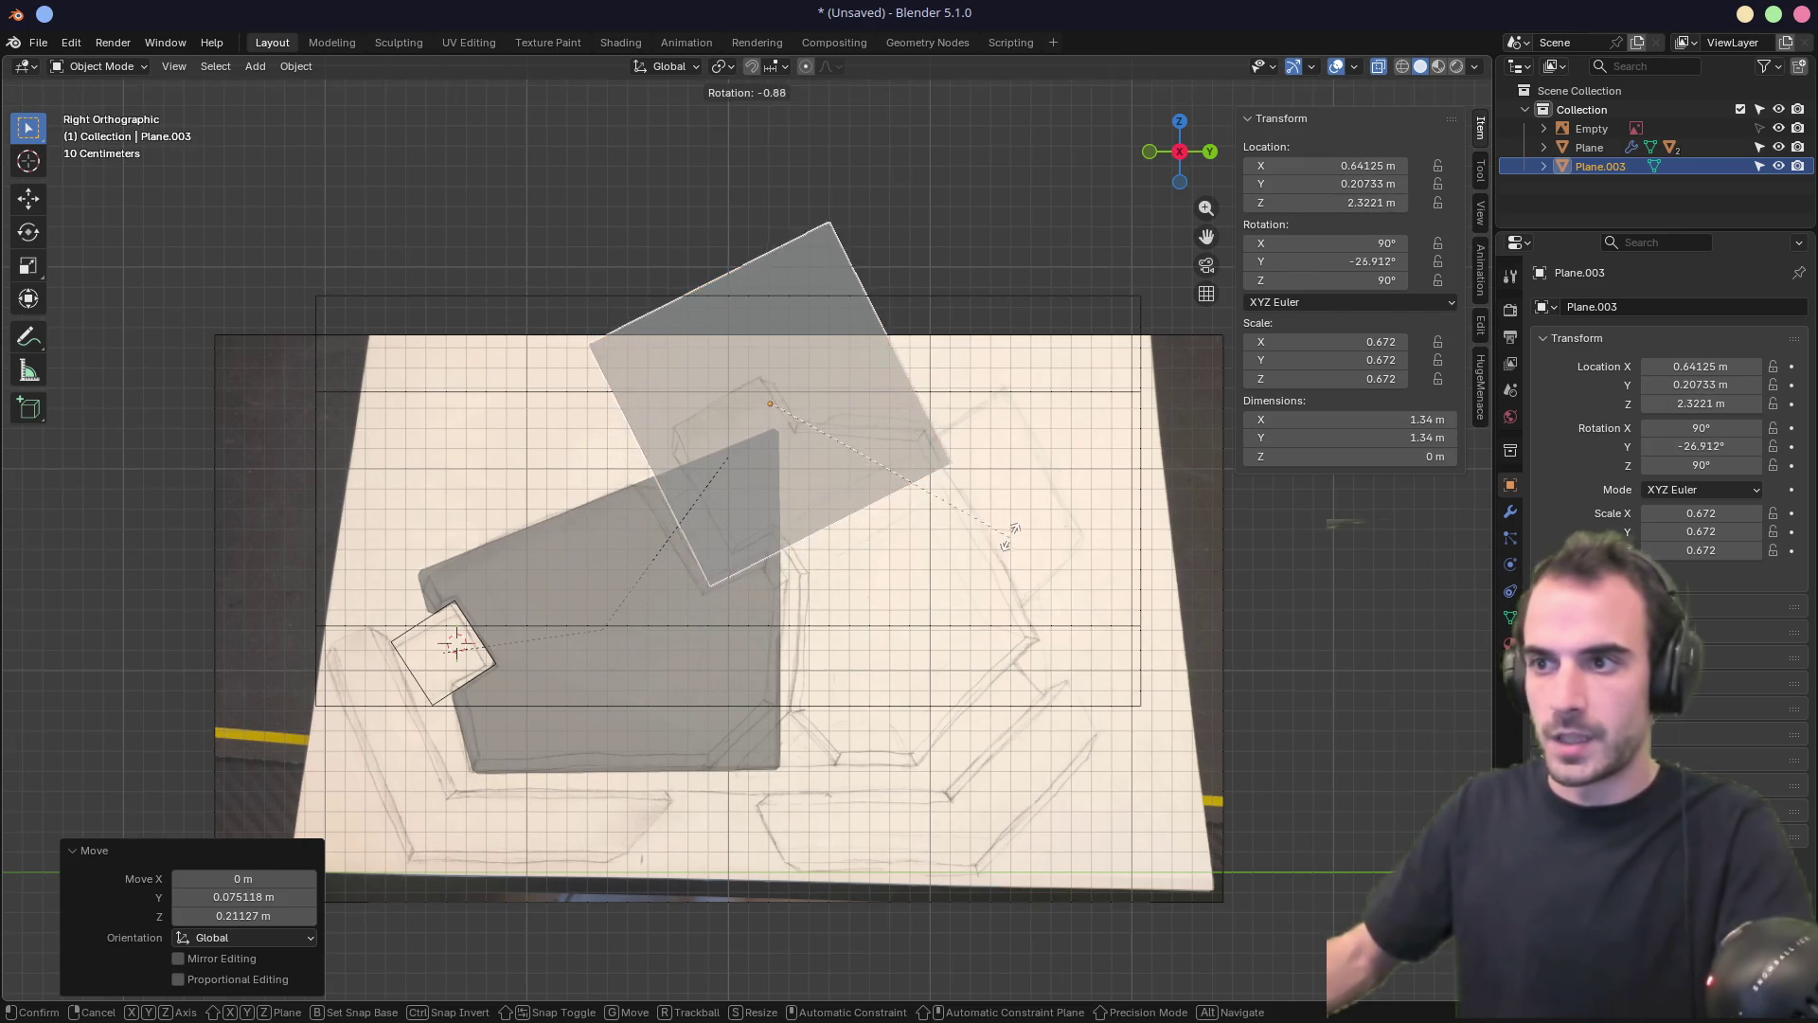
left_click(998, 536)
mouse_move(1183, 303)
middle_mouse_down()
mouse_move(824, 304)
mouse_move(929, 373)
mouse_move(1195, 327)
middle_mouse_up()
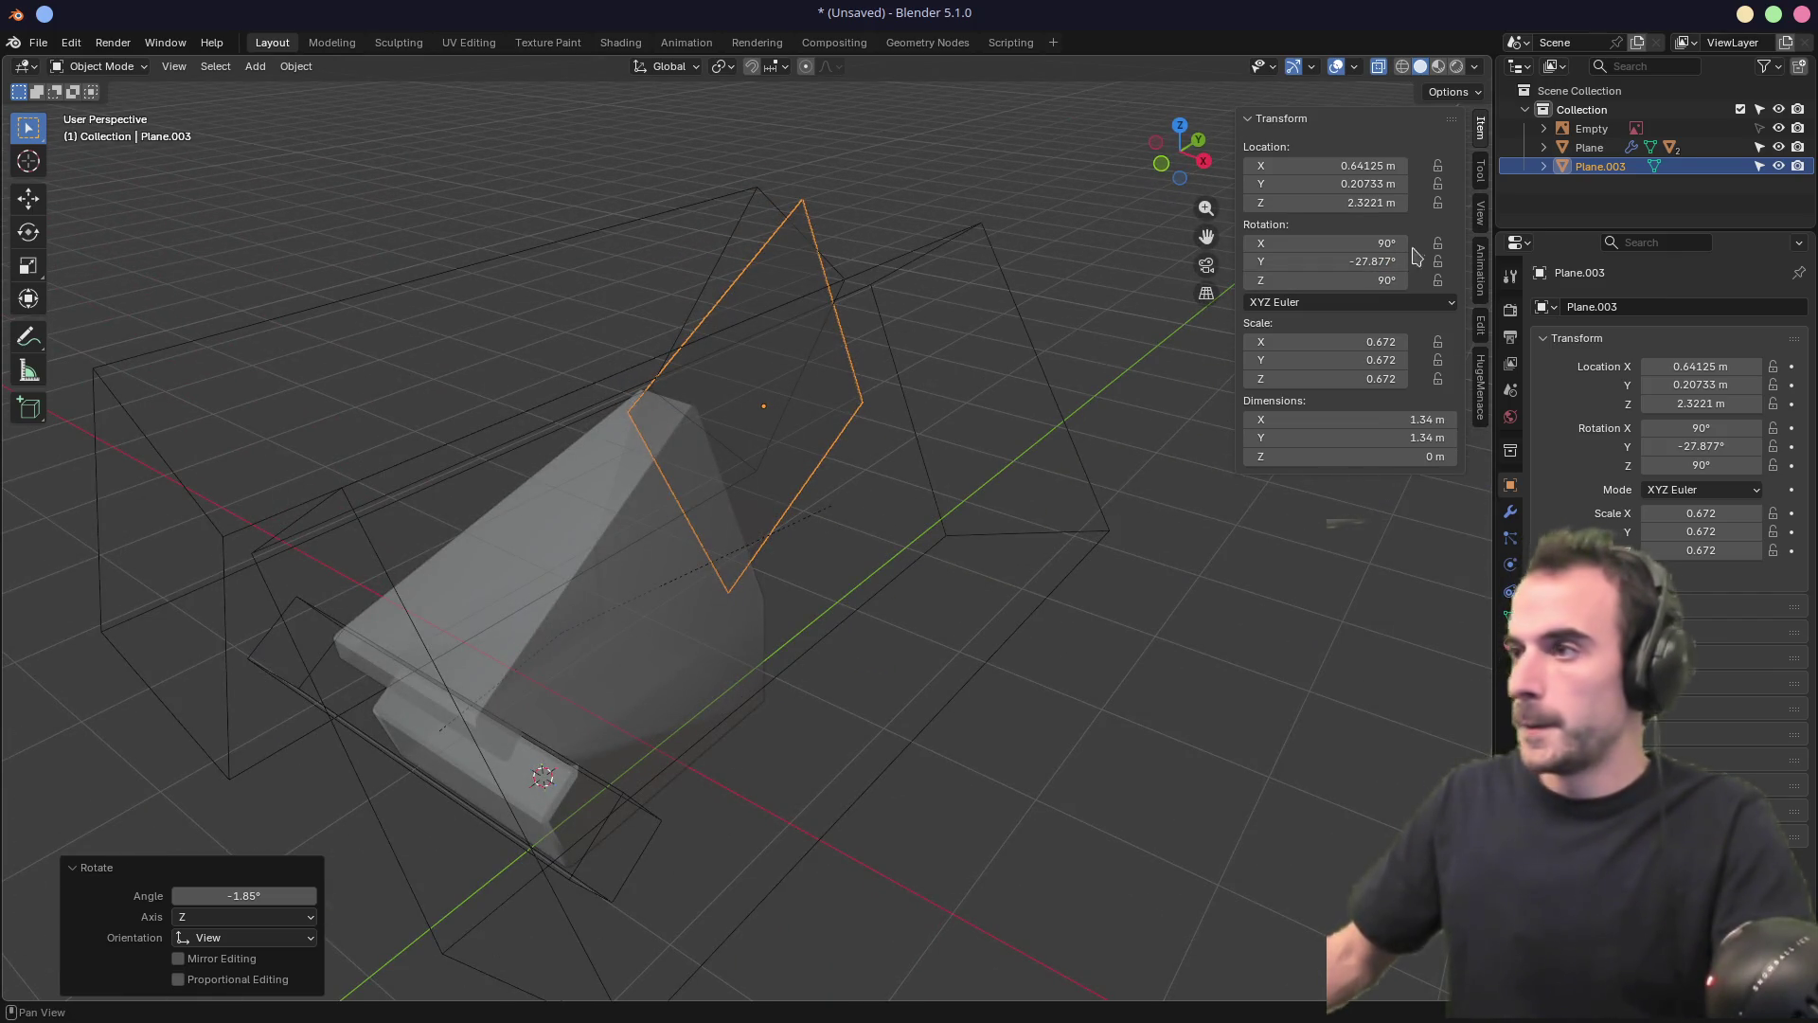
Set Plane.003's Location X to 0
left_click(1385, 167)
type("0")
key("Return")
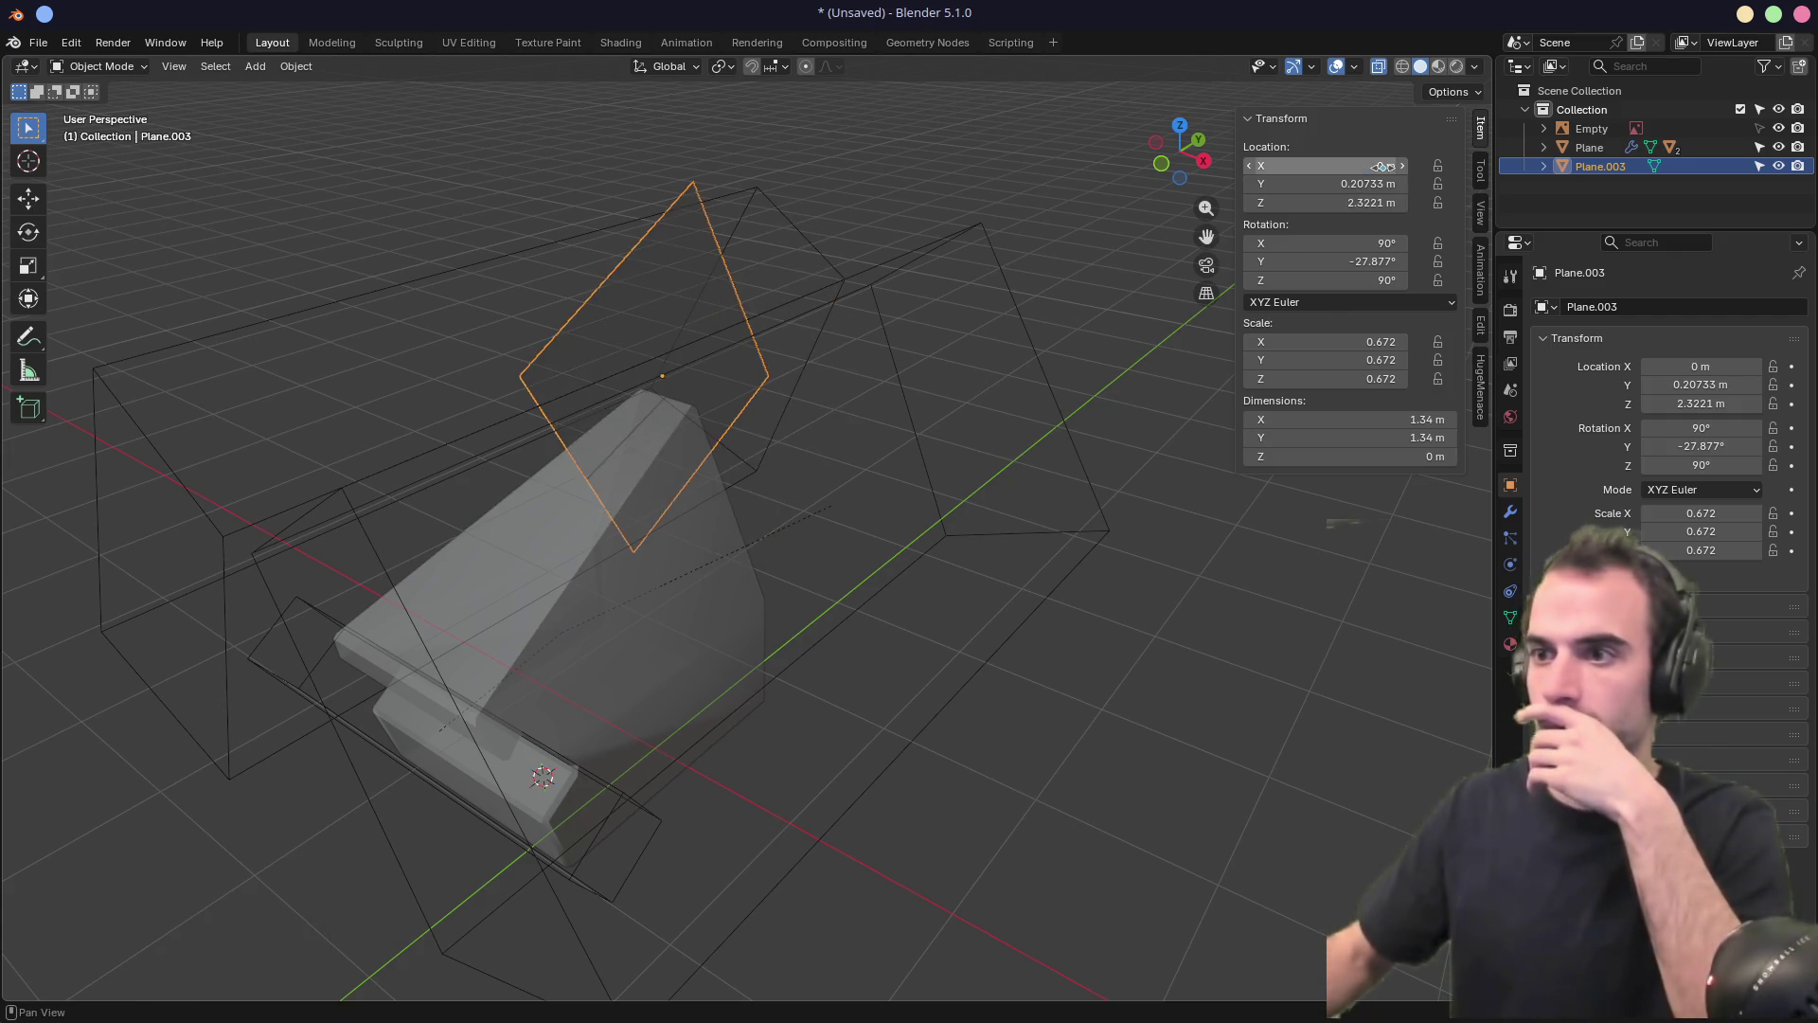
mouse_move(1042, 332)
middle_mouse_down()
mouse_move(833, 351)
mouse_move(841, 388)
mouse_move(913, 386)
middle_mouse_up()
key("KP_1")
key("KP_7")
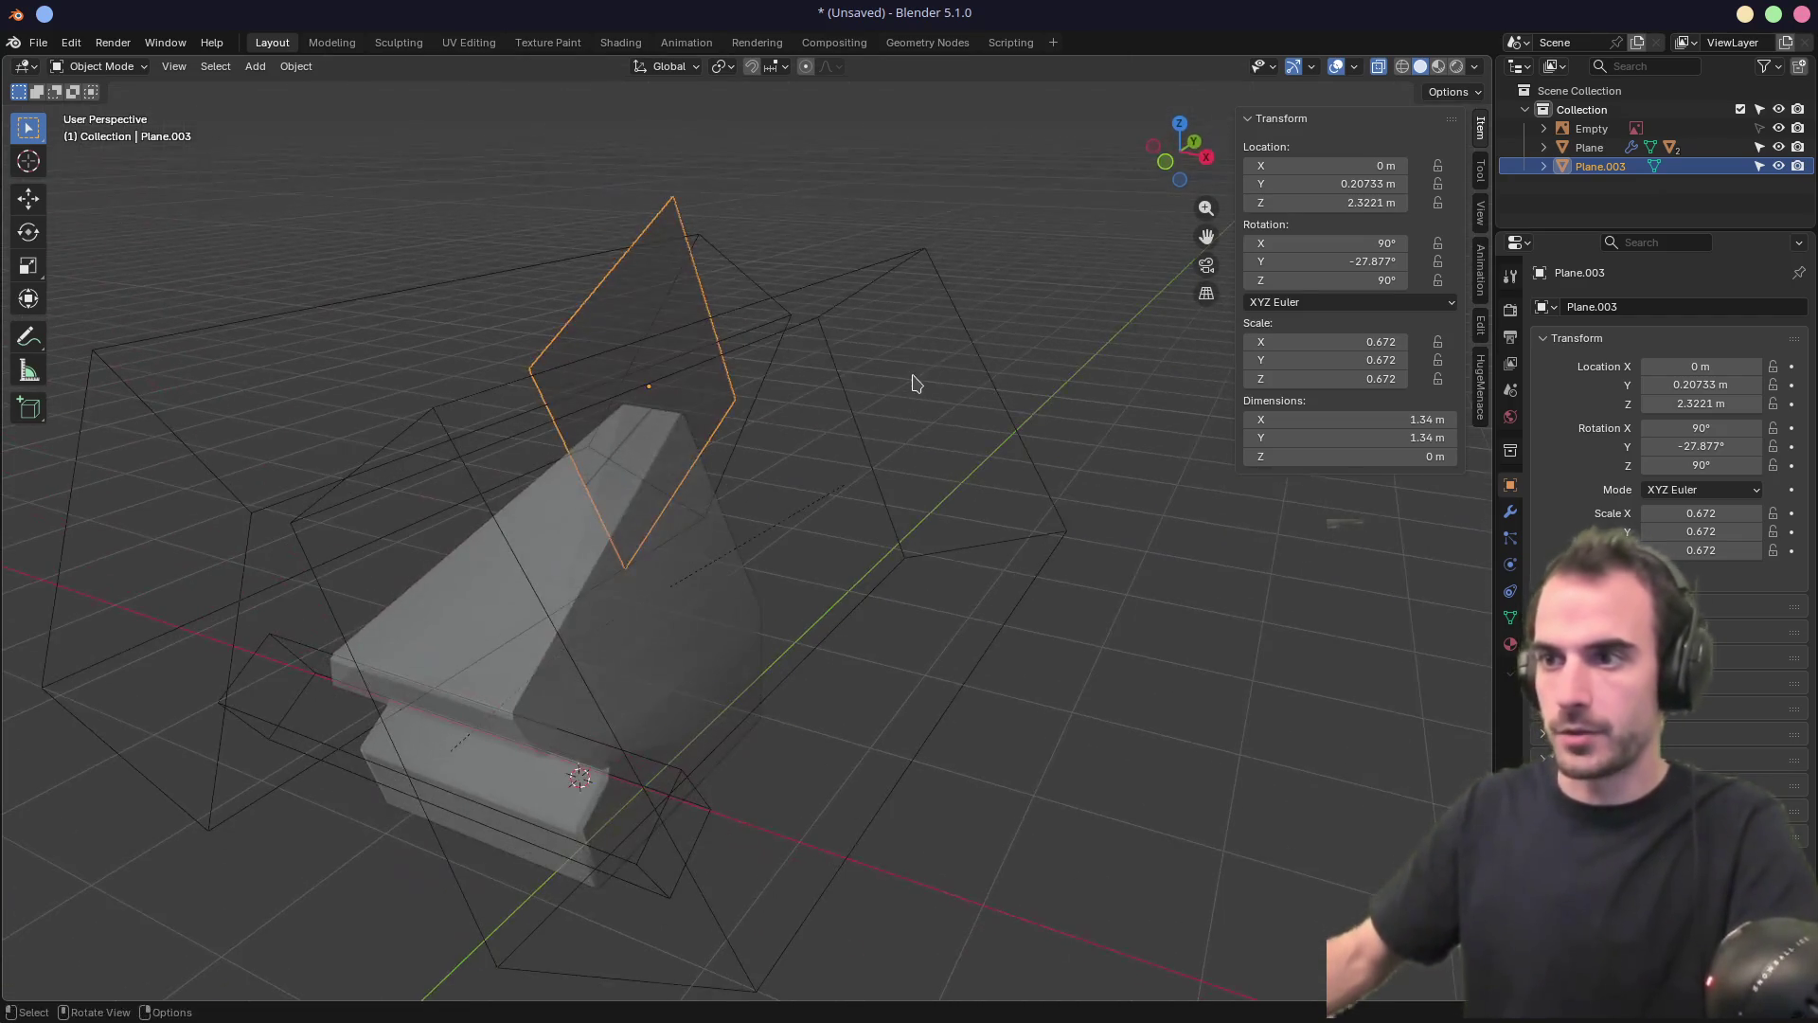
Solidify Plane.003 into a 3.01 m-deep slab and add the boot model to the selection
key("f")
key("s")
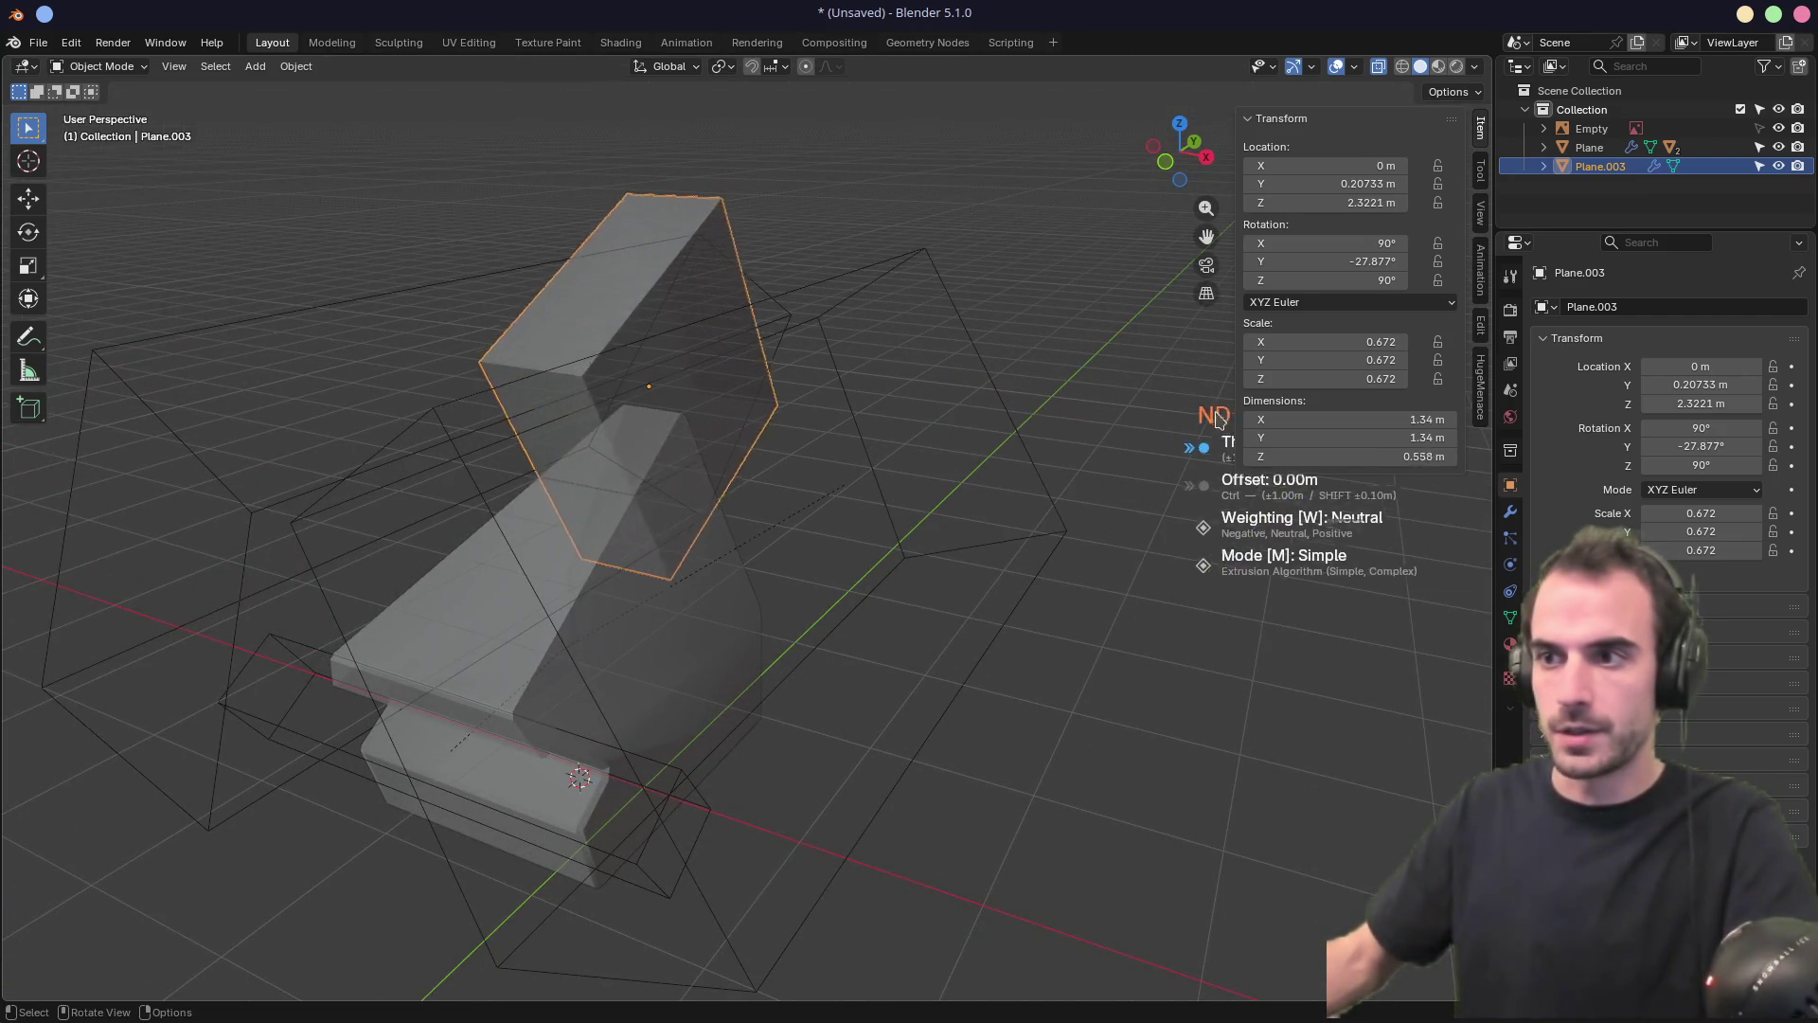
left_click(885, 487)
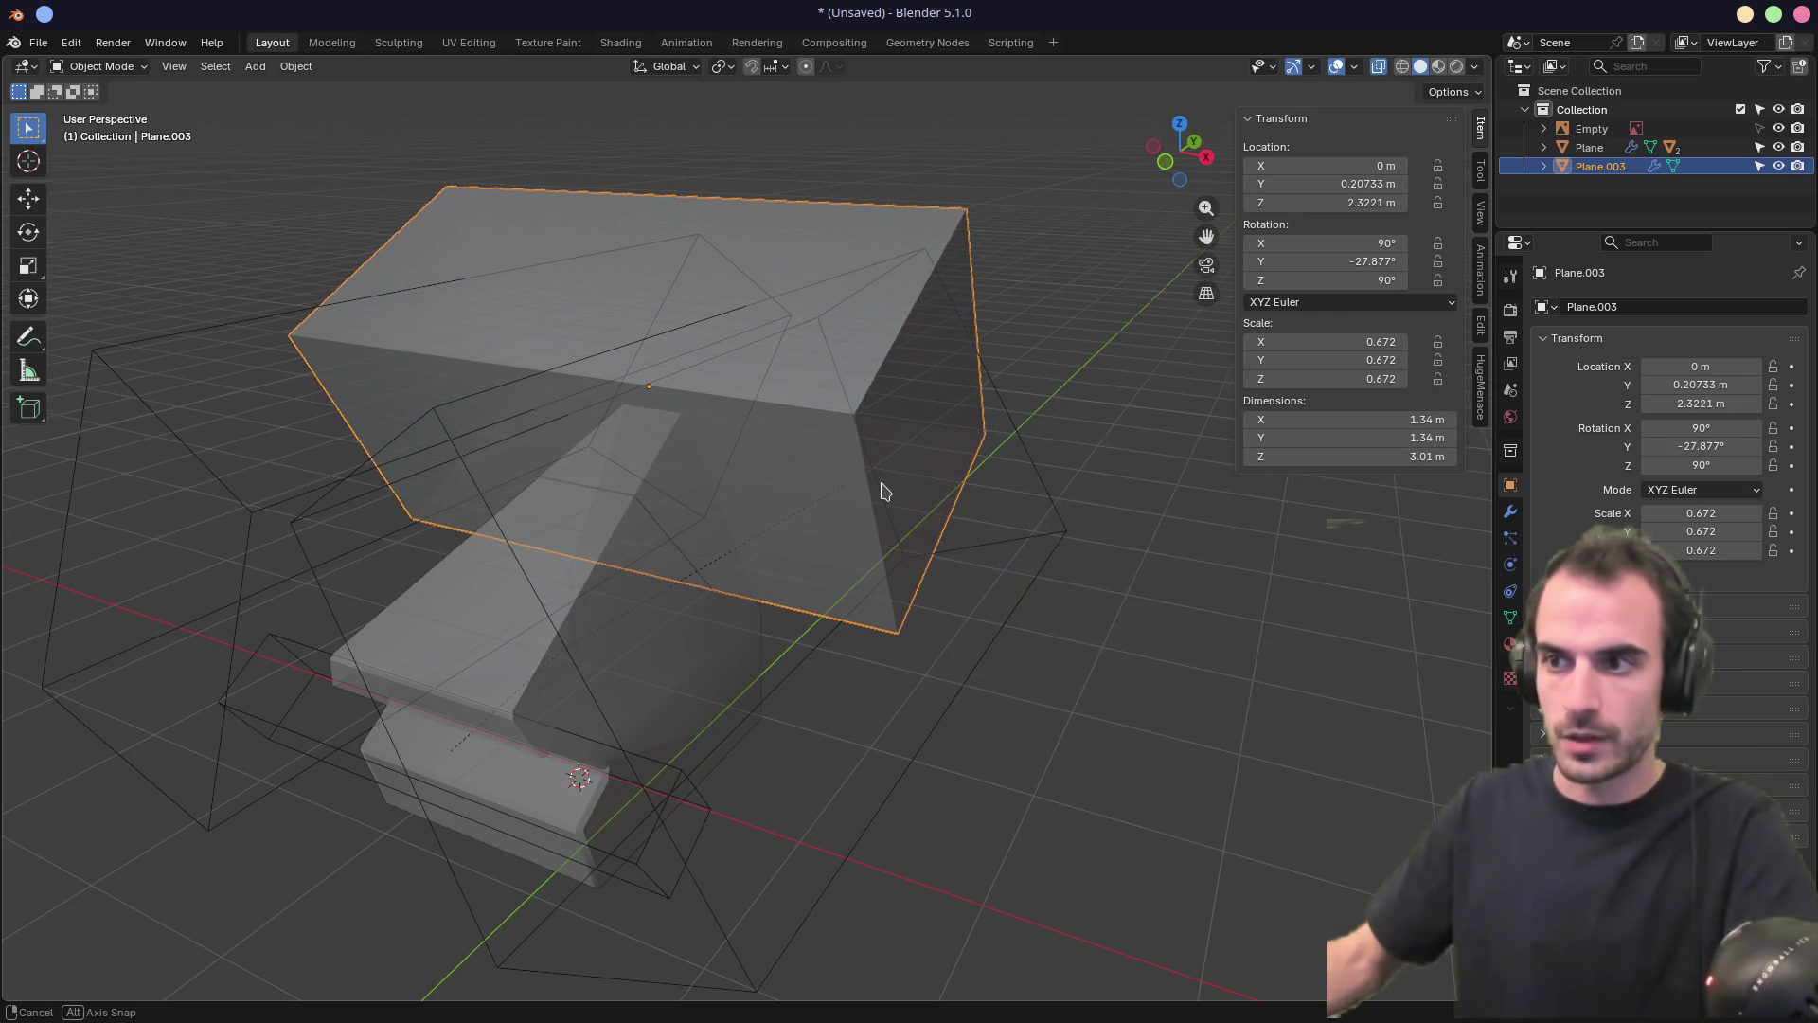
left_click(606, 579, "shift")
middle_click_drag(606, 580, 642, 540)
Boolean-subtract Plane.003 from the block with Difference, notching its top down to 1.47 m height
key("f")
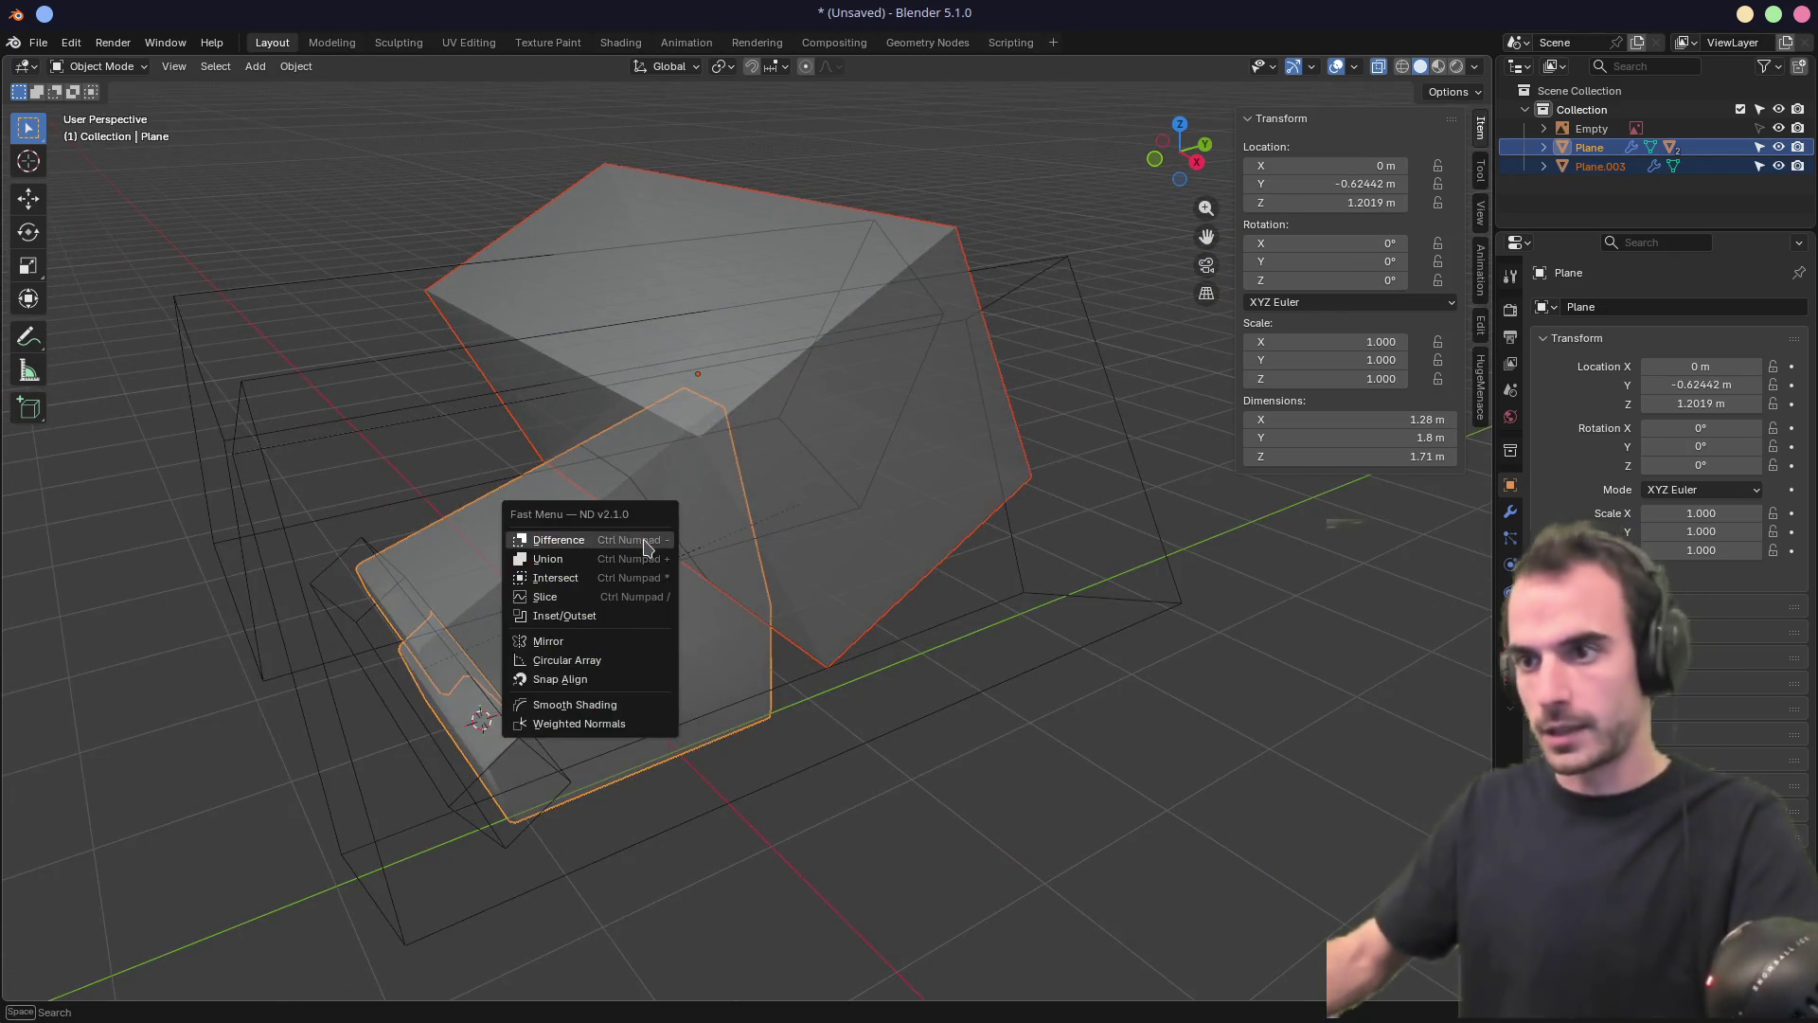
left_click(650, 531)
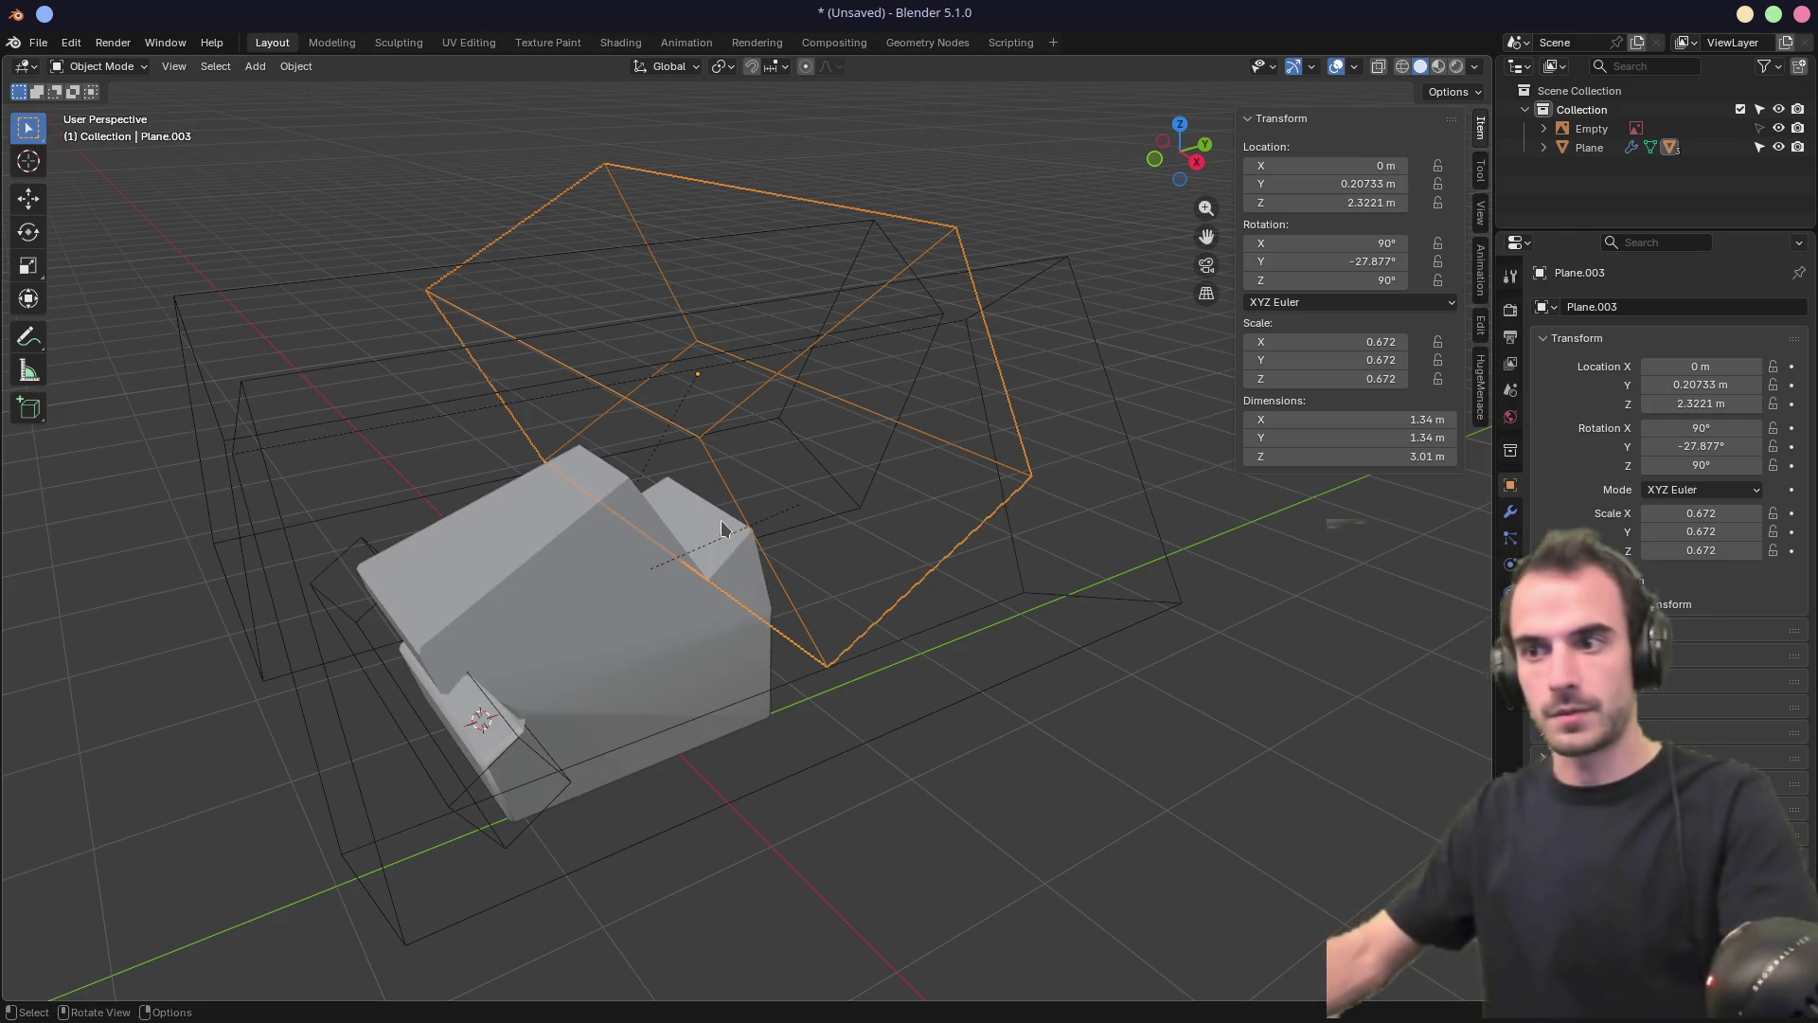
mouse_move(720, 520)
middle_mouse_down()
mouse_move(548, 455)
mouse_move(470, 466)
mouse_move(864, 422)
mouse_move(1003, 474)
mouse_move(799, 507)
mouse_move(676, 500)
mouse_move(644, 470)
middle_mouse_up()
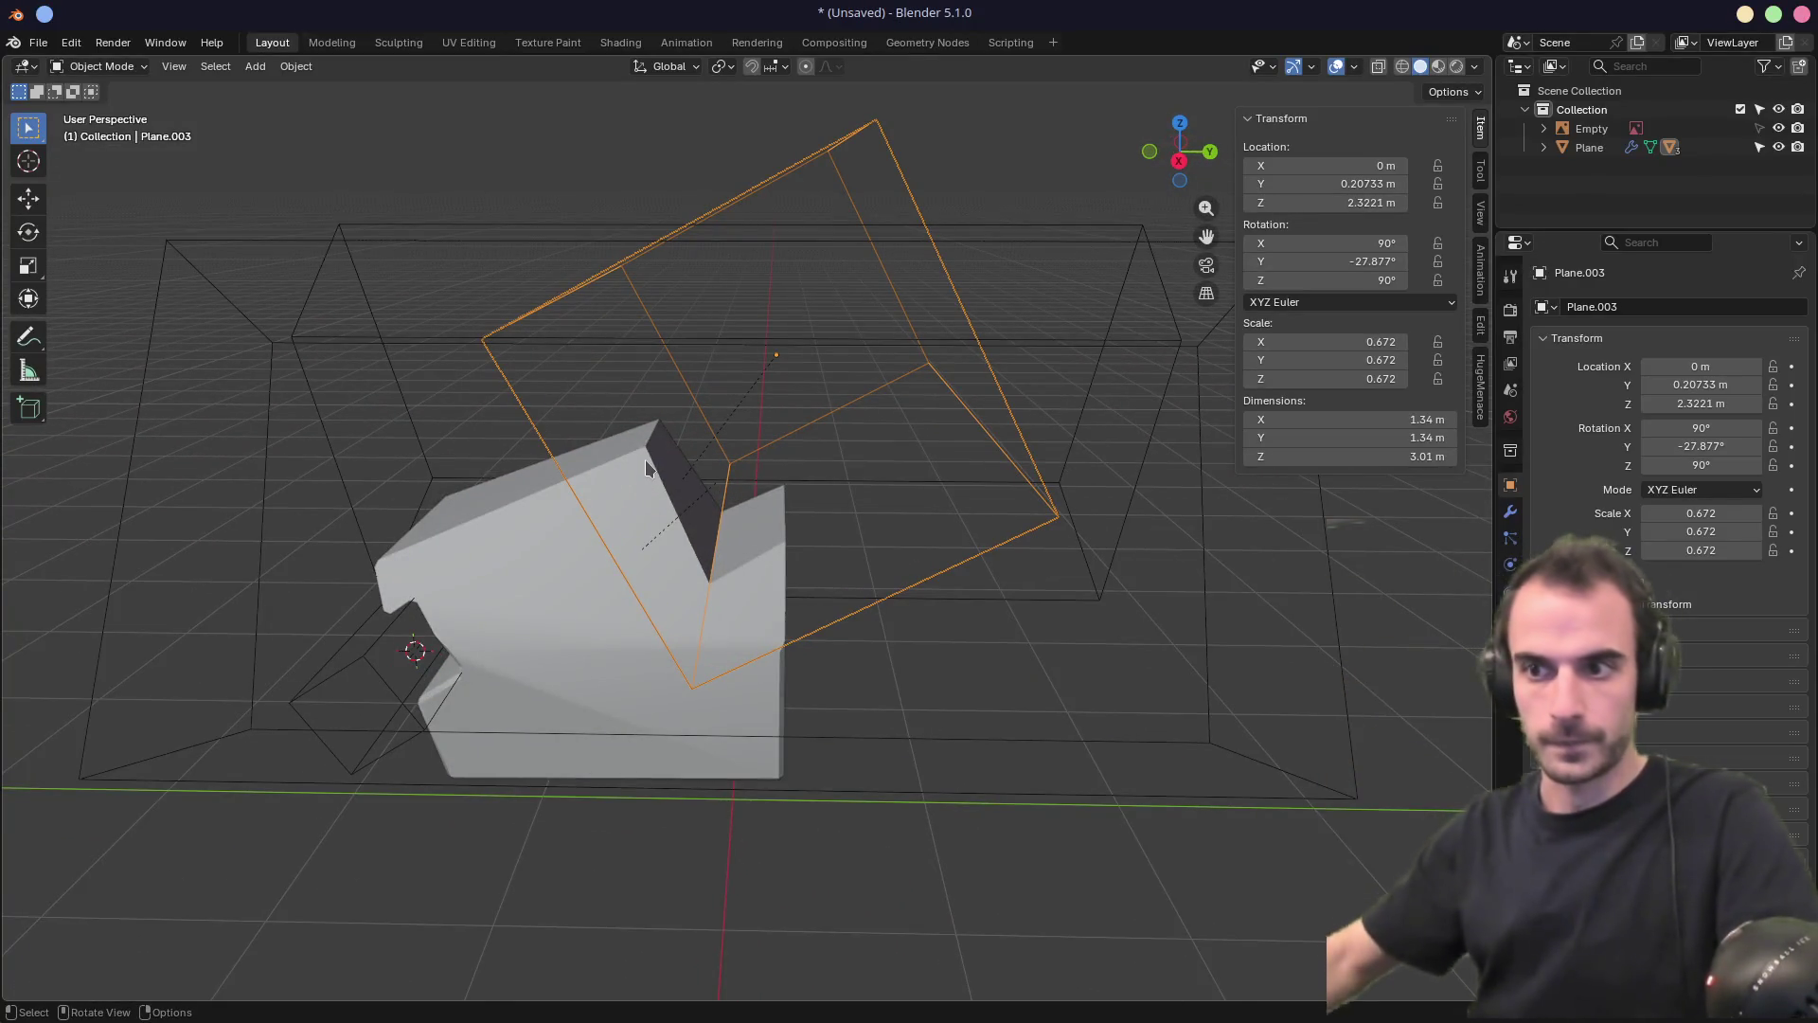
left_click(559, 613)
mouse_move(695, 573)
middle_mouse_down()
mouse_move(672, 549)
mouse_move(426, 597)
mouse_move(839, 517)
middle_mouse_up()
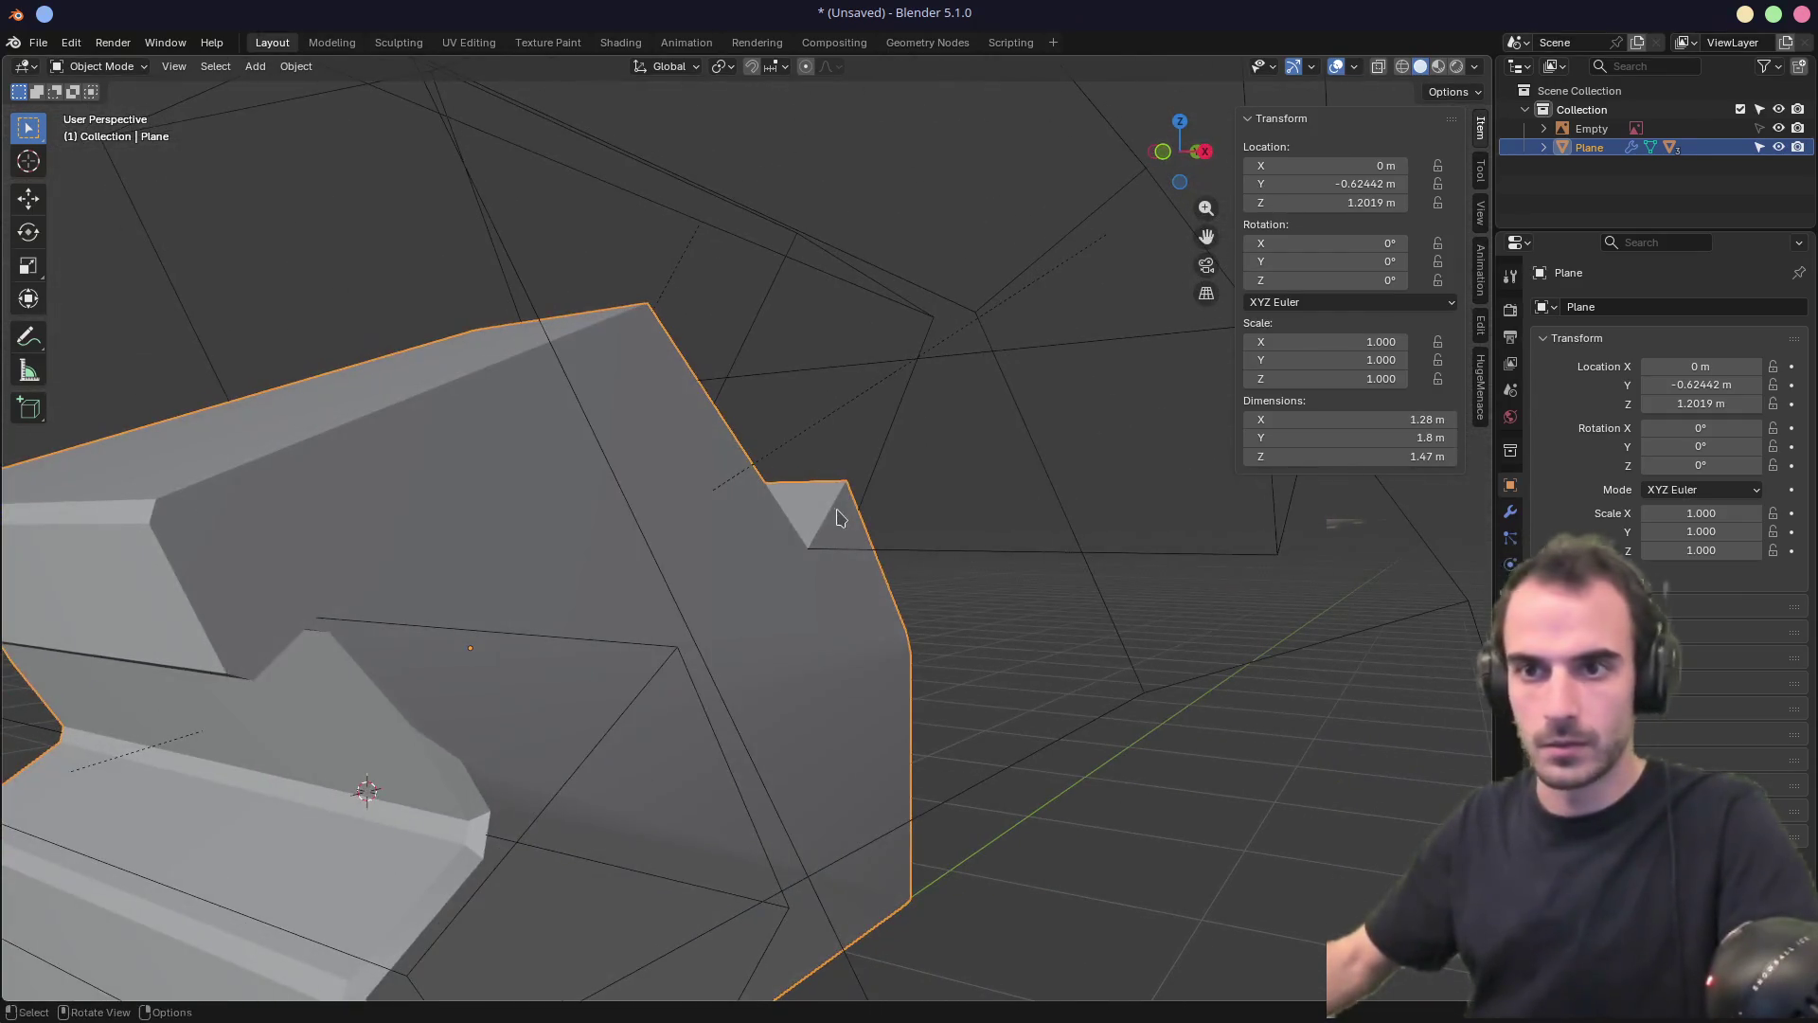
middle_click_drag(663, 519, 815, 491)
middle_click_drag(820, 489, 869, 499)
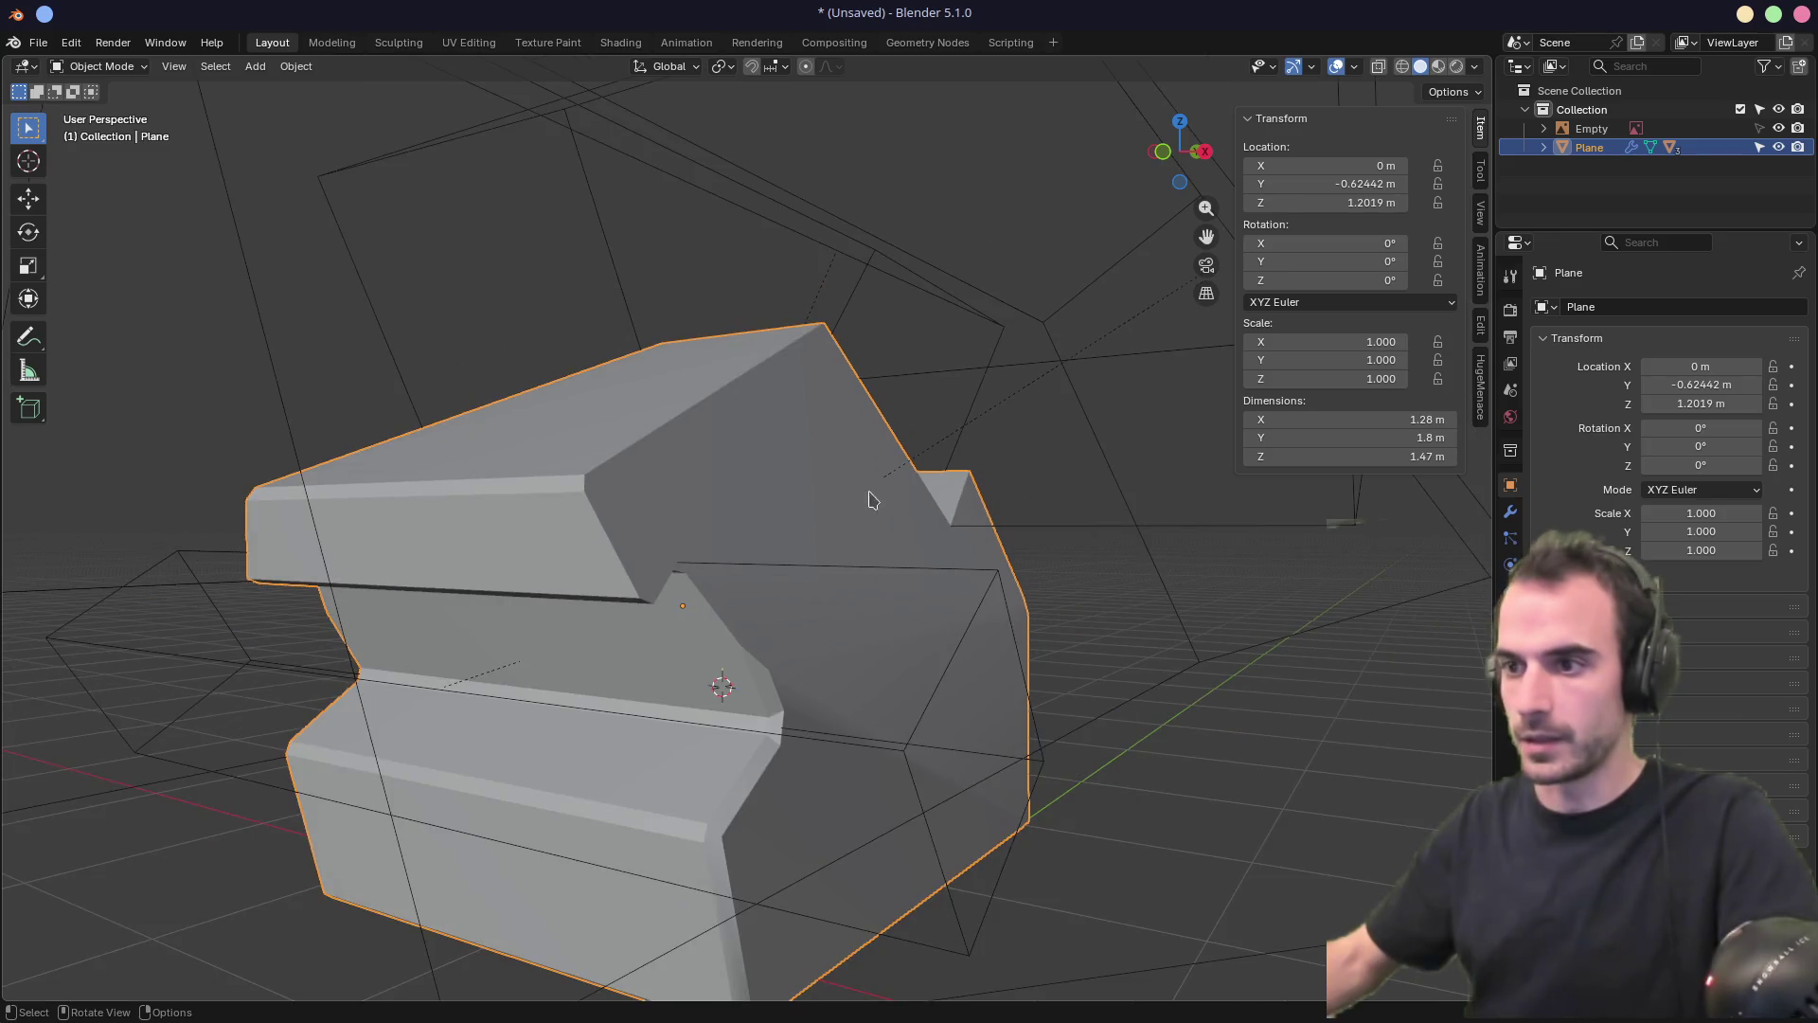
Add an ND Object Bevel to the block and move it below the two Difference modifiers
key("f")
left_click(894, 535)
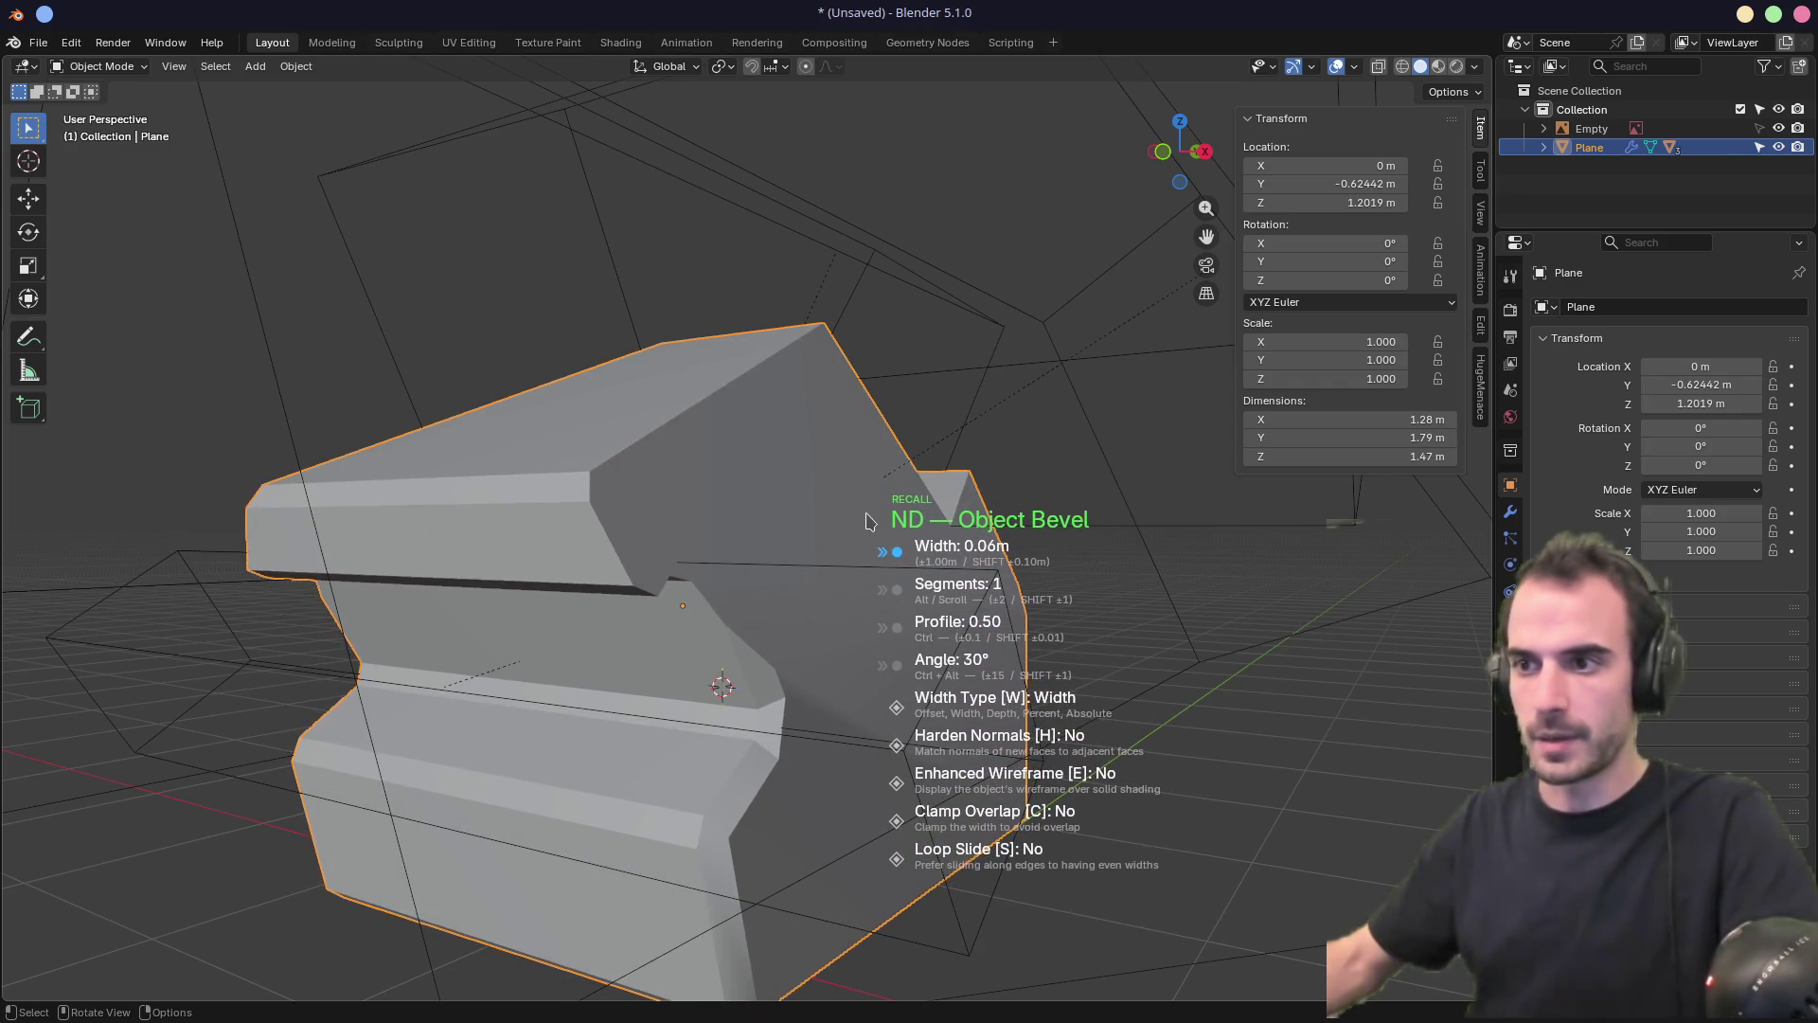
left_click(868, 520)
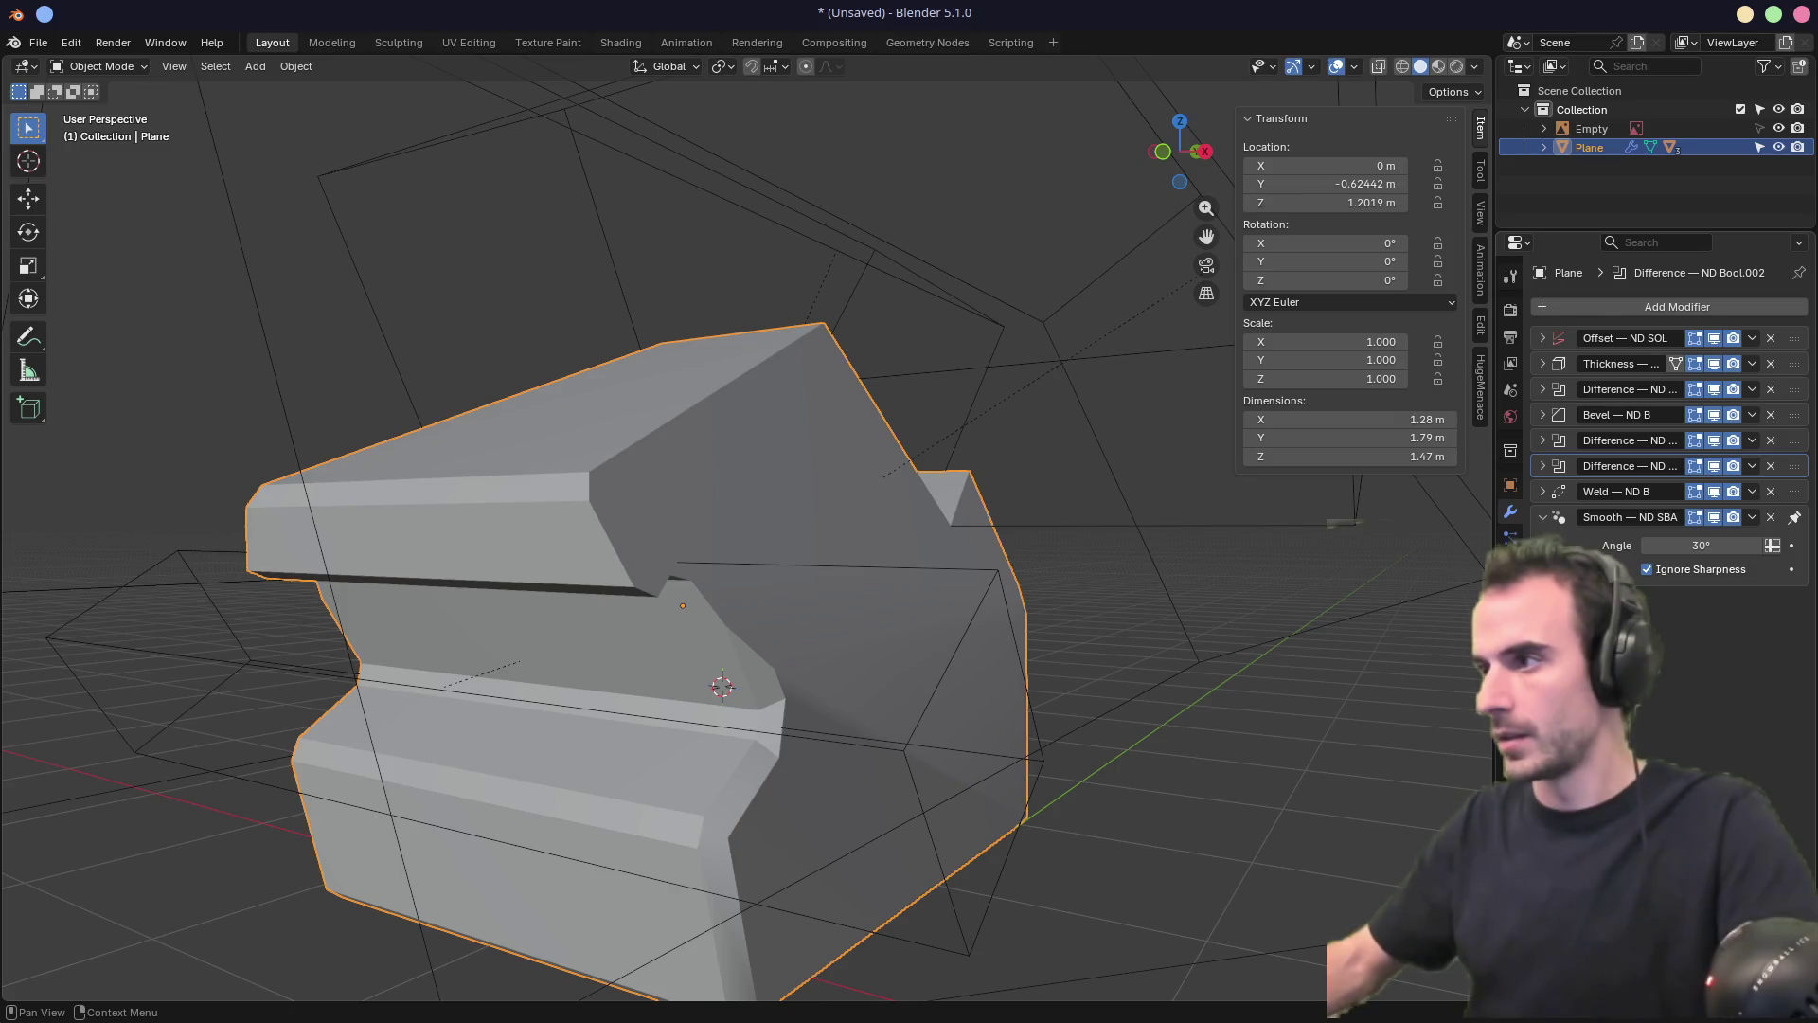
left_click_drag(1794, 417, 1794, 468)
Return to the side view over the sketch and select the first cutter block
mouse_move(1114, 569)
middle_mouse_down()
mouse_move(828, 569)
mouse_move(710, 622)
mouse_move(589, 628)
mouse_move(725, 627)
mouse_move(989, 565)
mouse_move(638, 610)
mouse_move(800, 589)
middle_mouse_up()
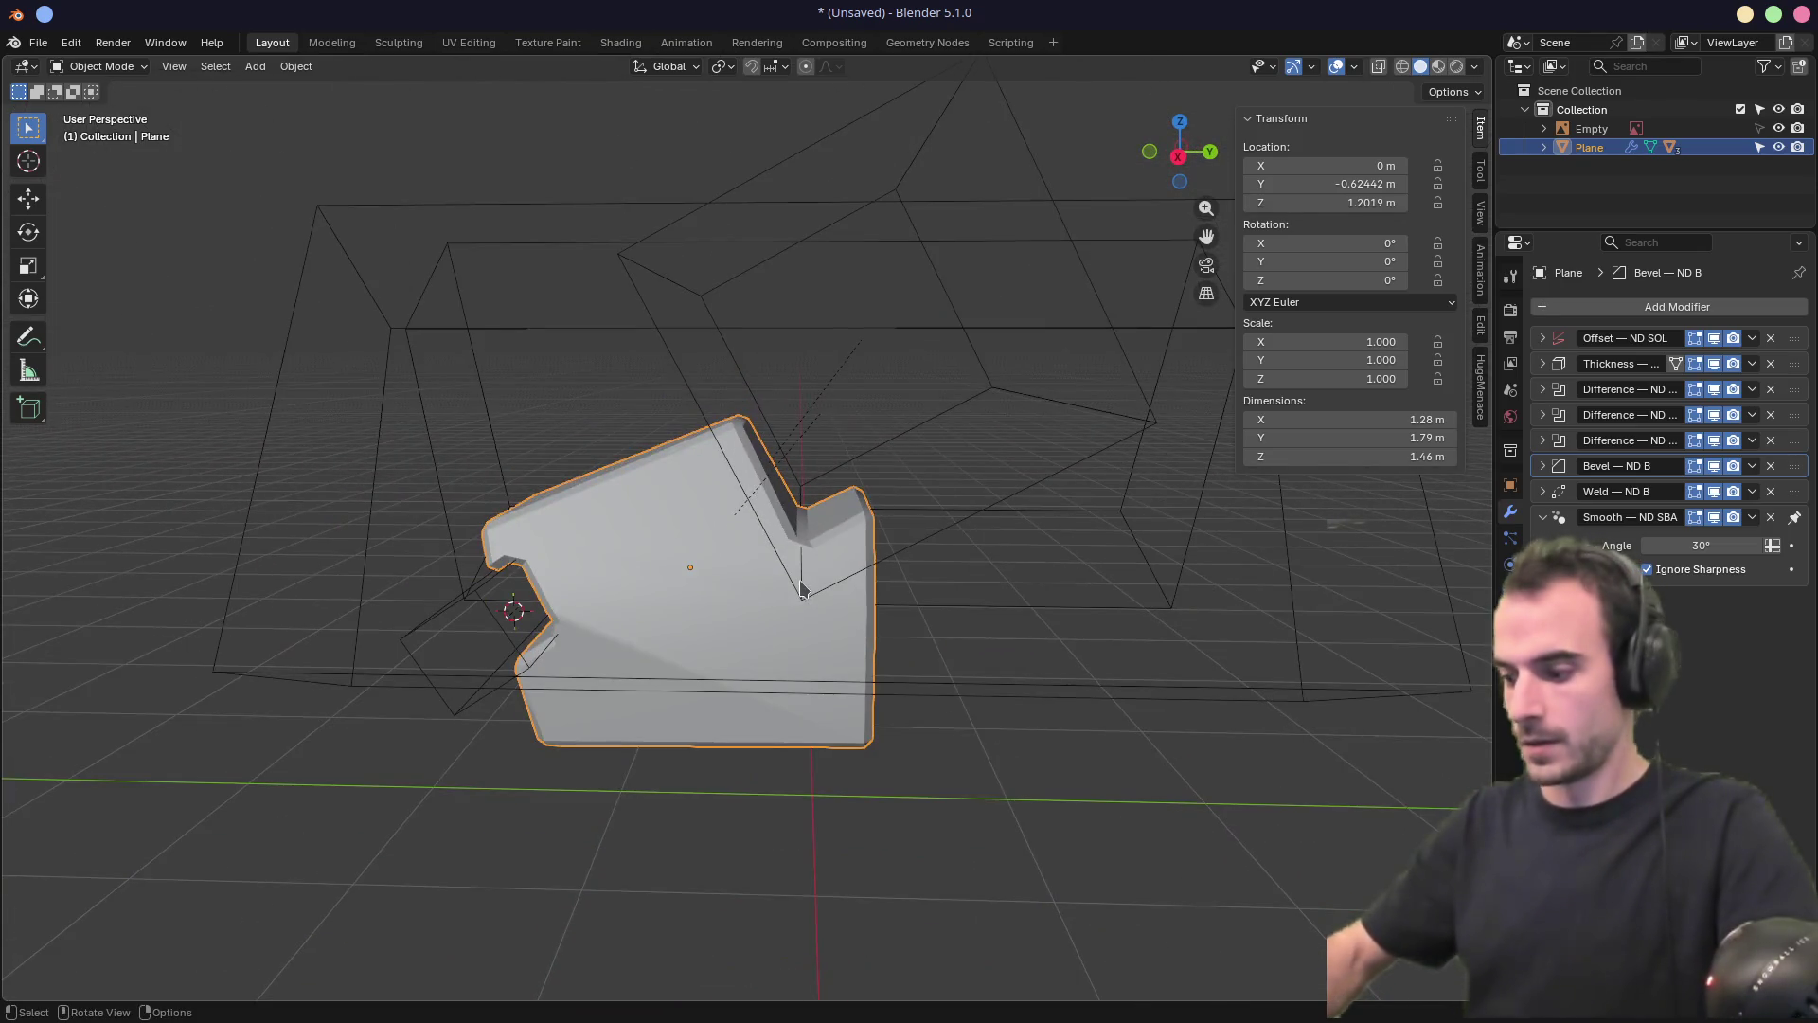
key("KP_3")
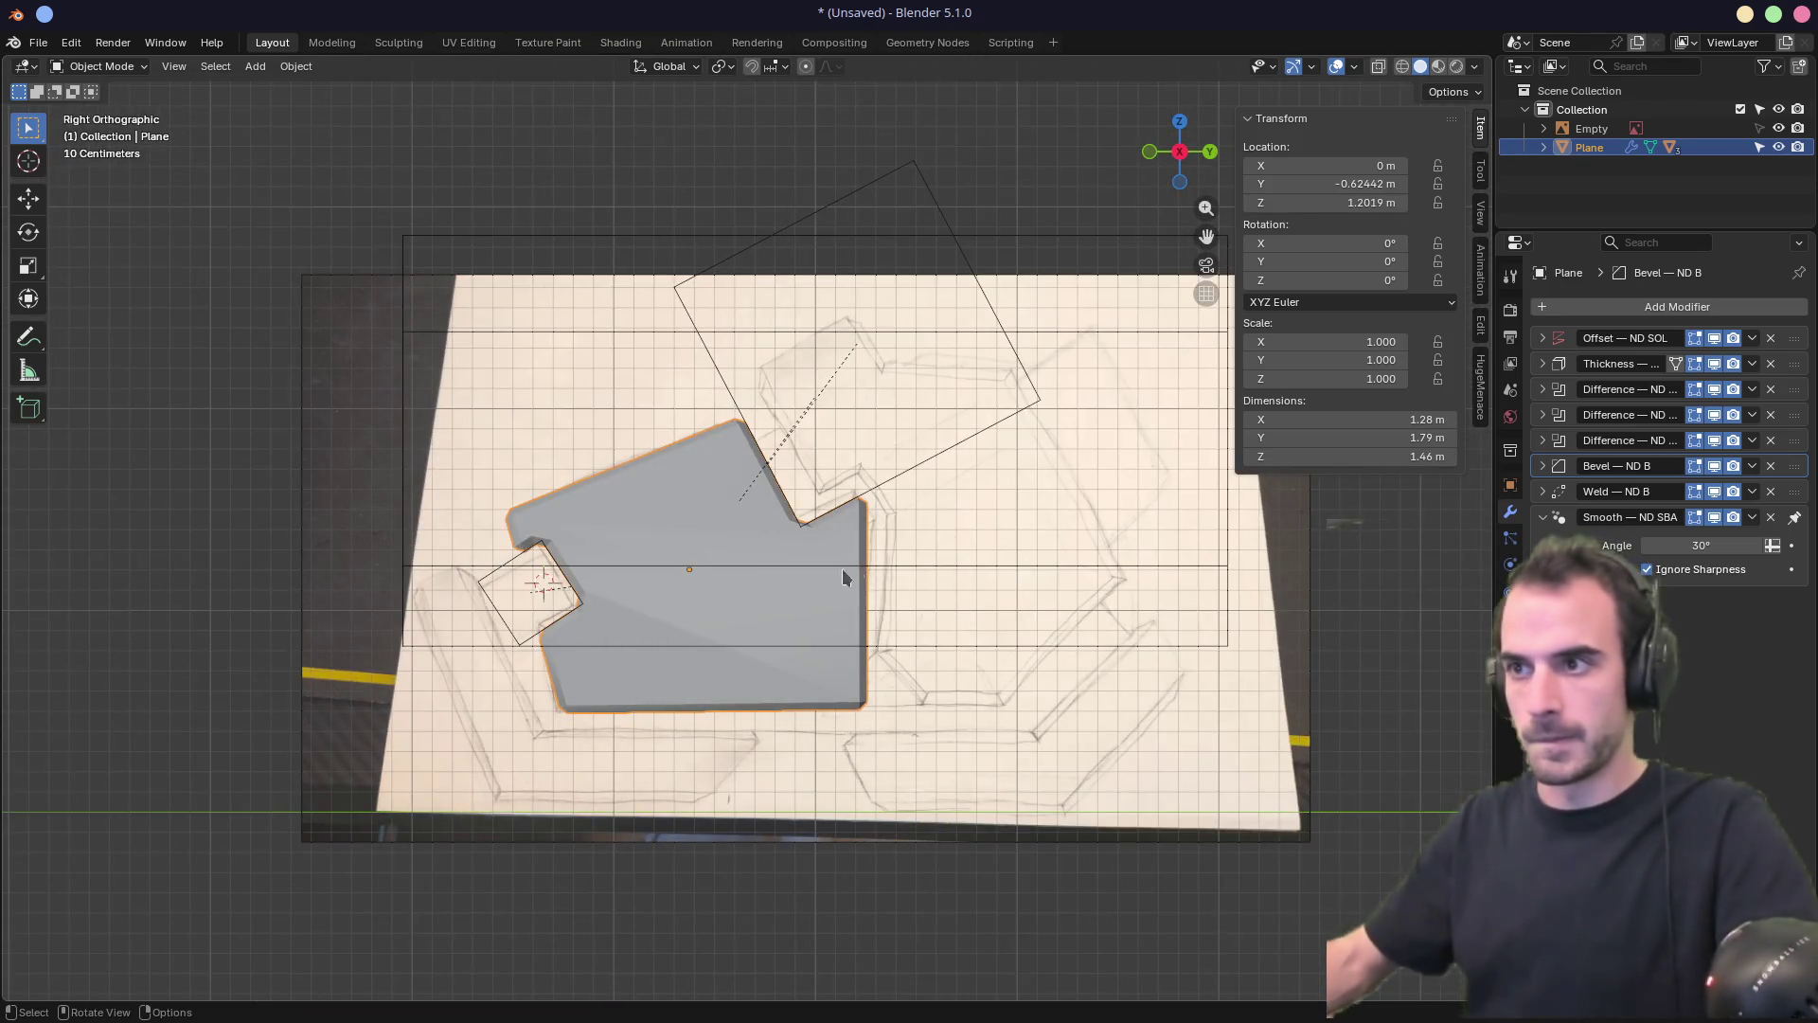
left_click(850, 195)
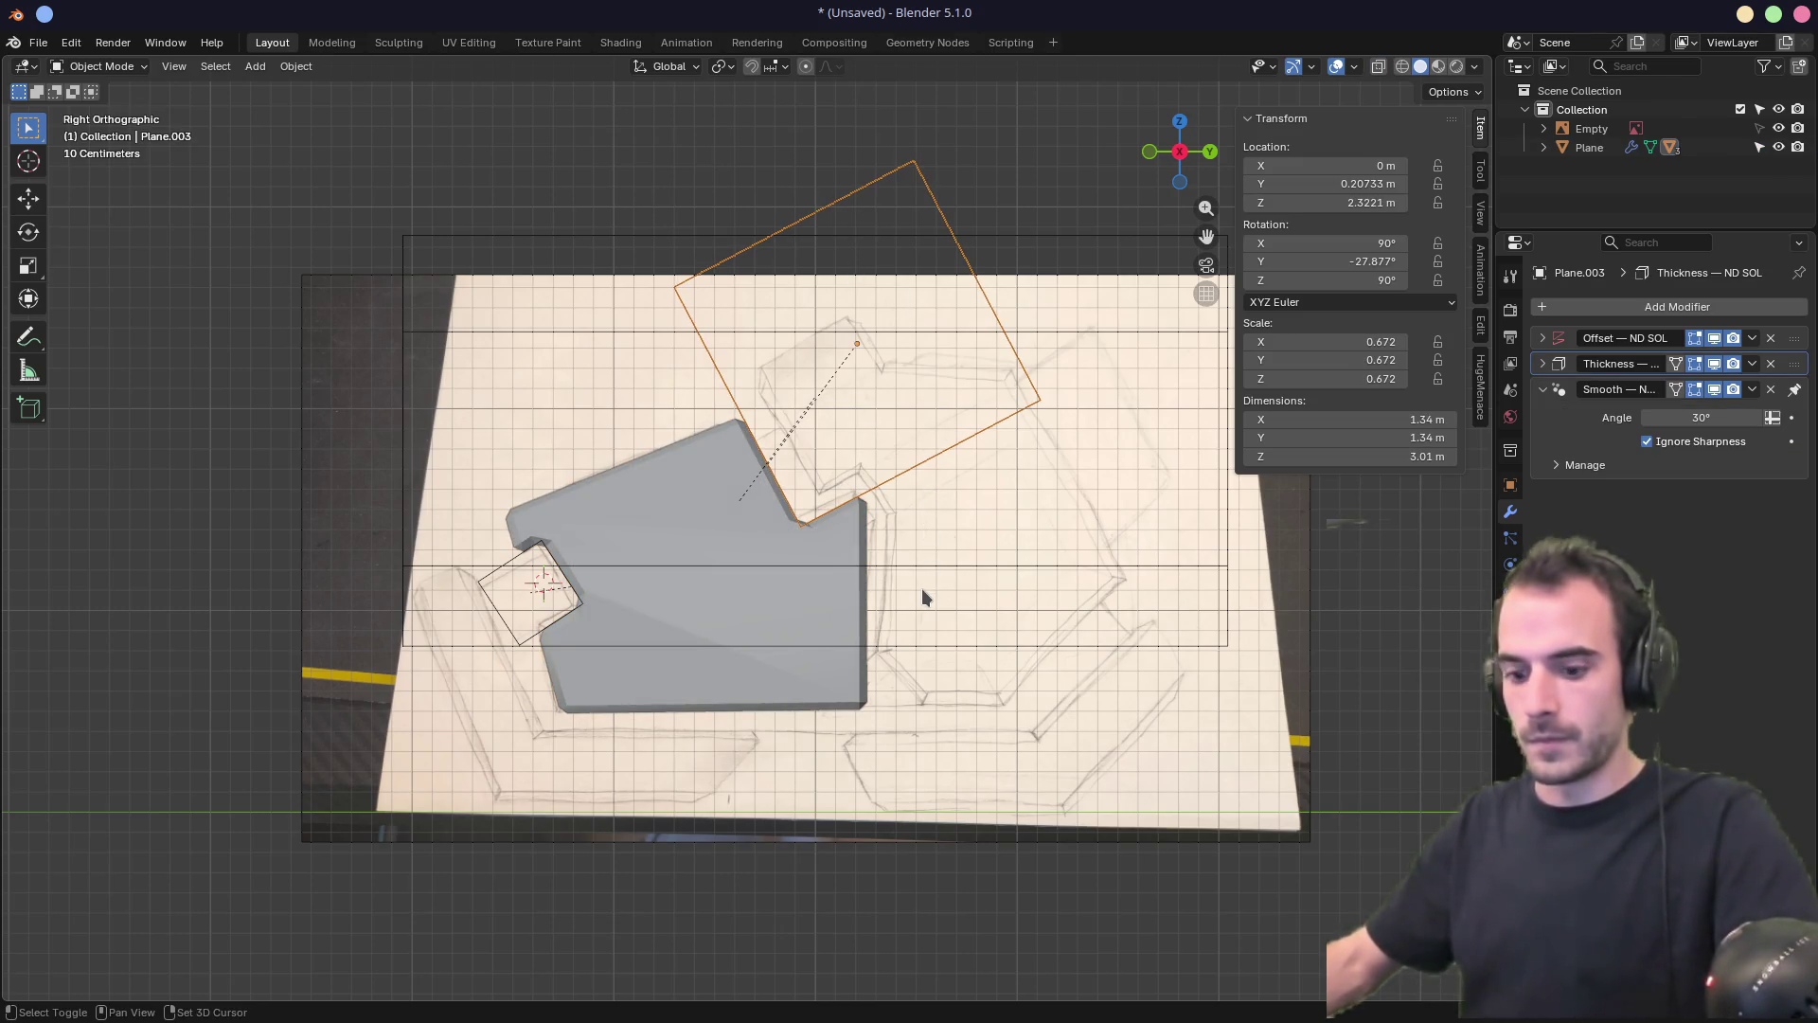
Duplicate the cutter as a smaller Plane.004, tilted 4.2° at the body's lower corner
key("shift+d")
left_click(1008, 112)
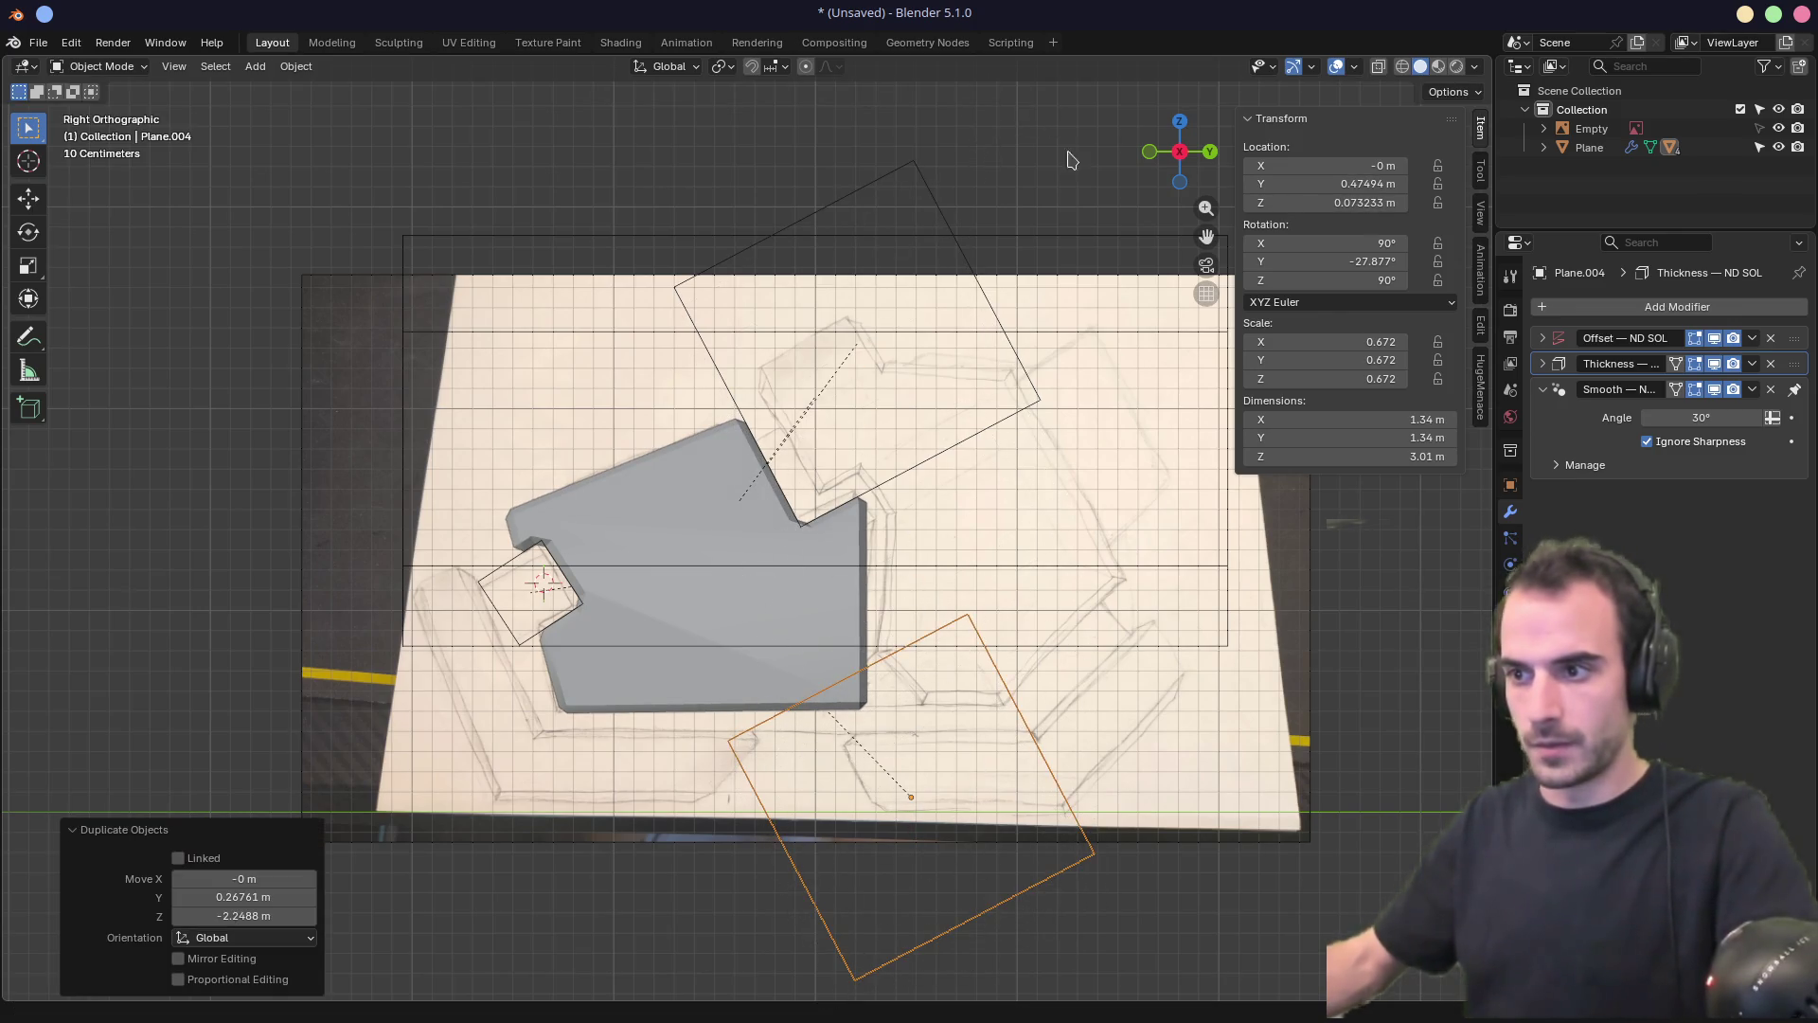
key("s")
left_click(1192, 895)
key("g")
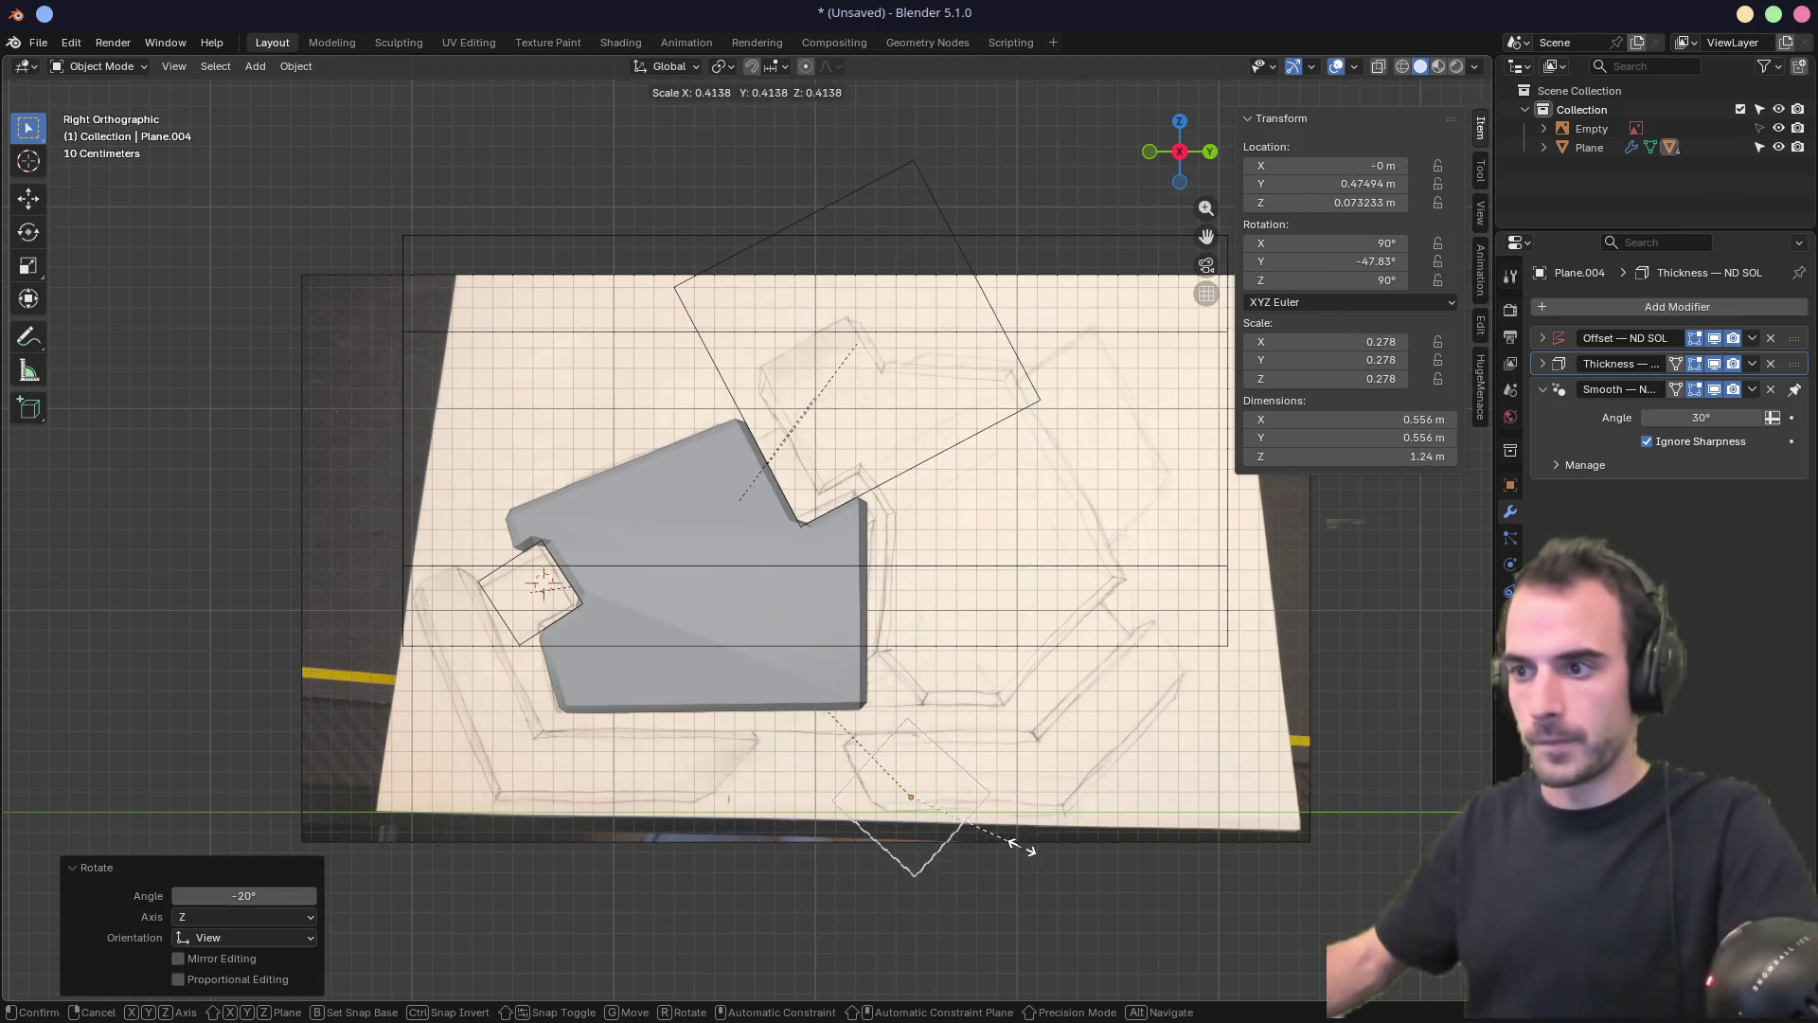
left_click(966, 752)
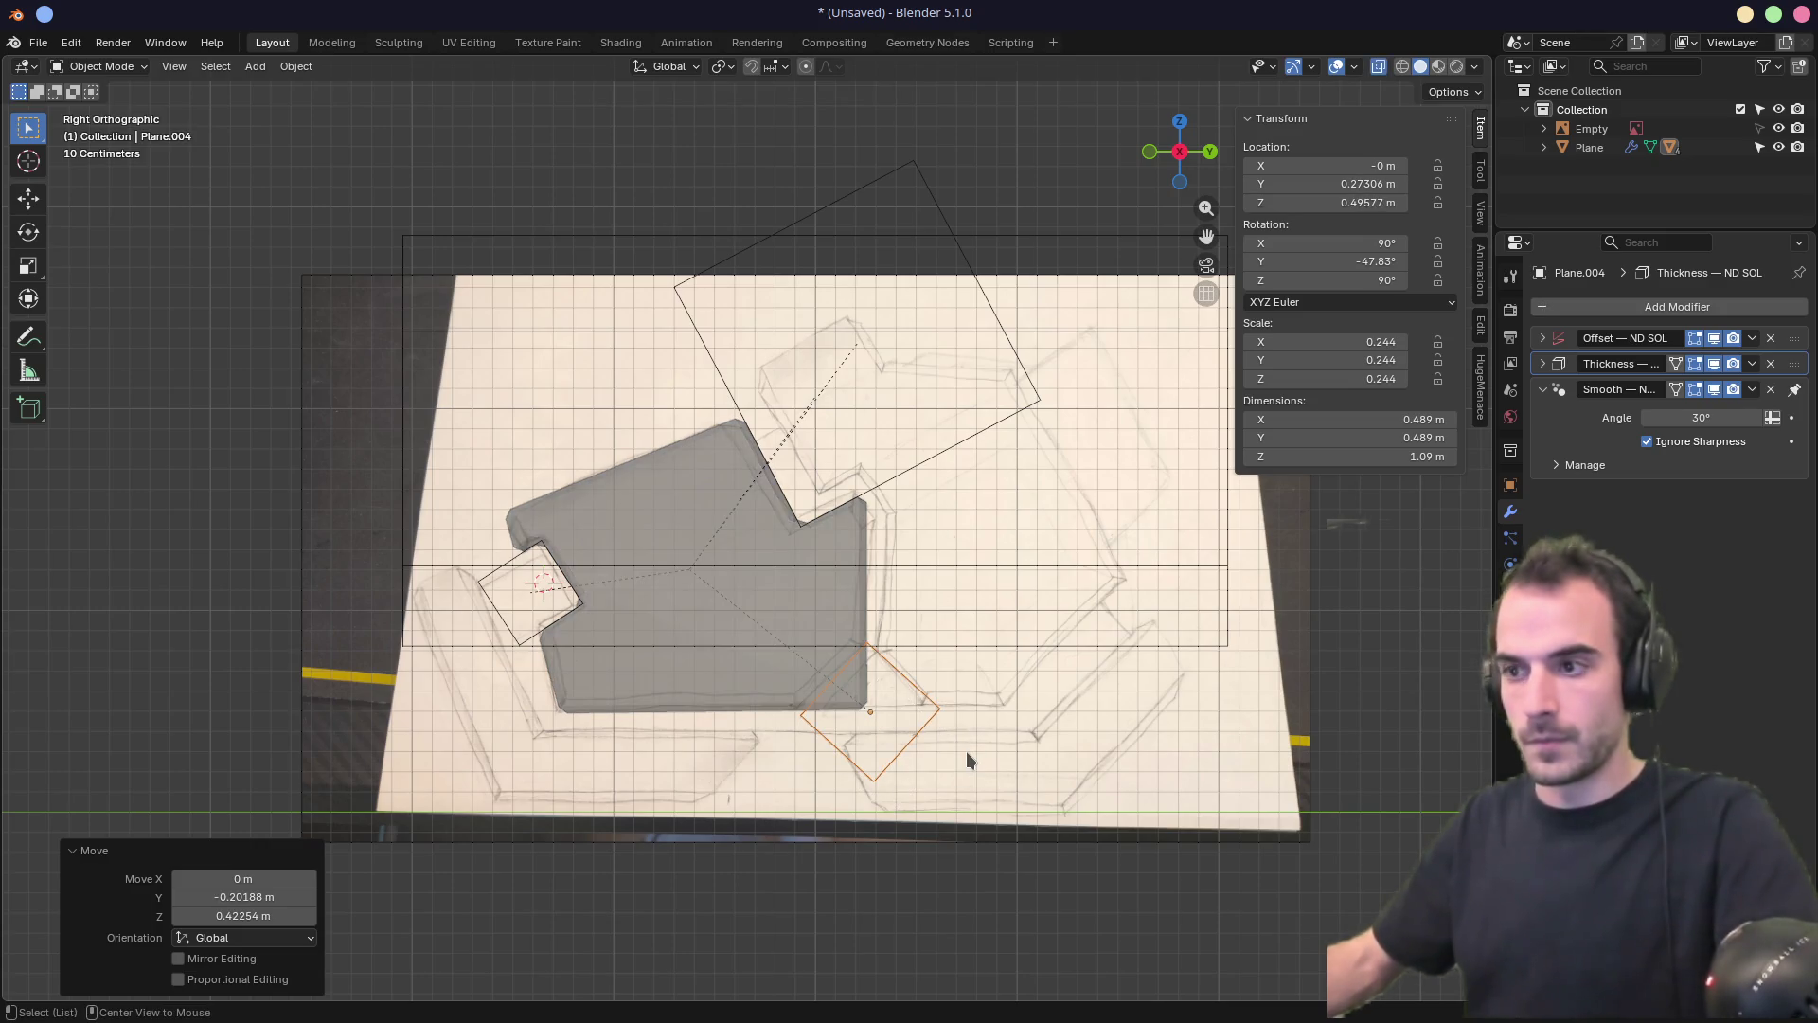
key("r")
left_click(991, 747)
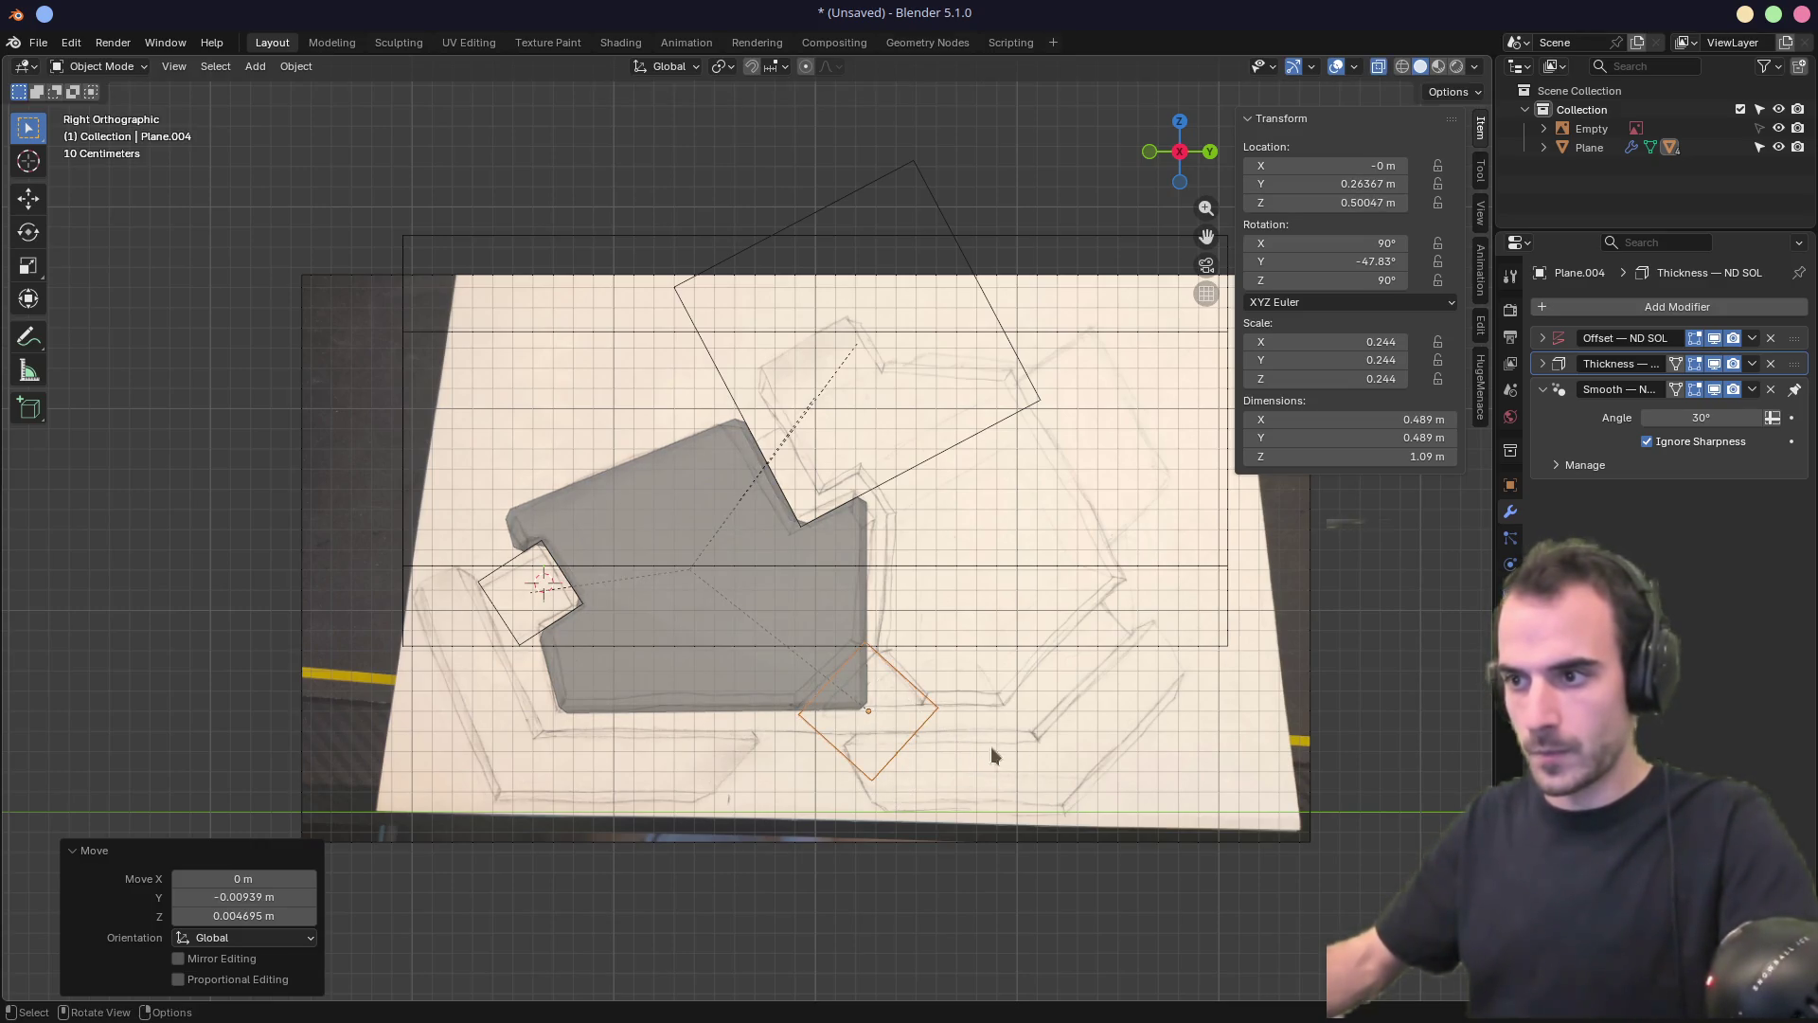
key("g")
key("s")
left_click(1051, 774)
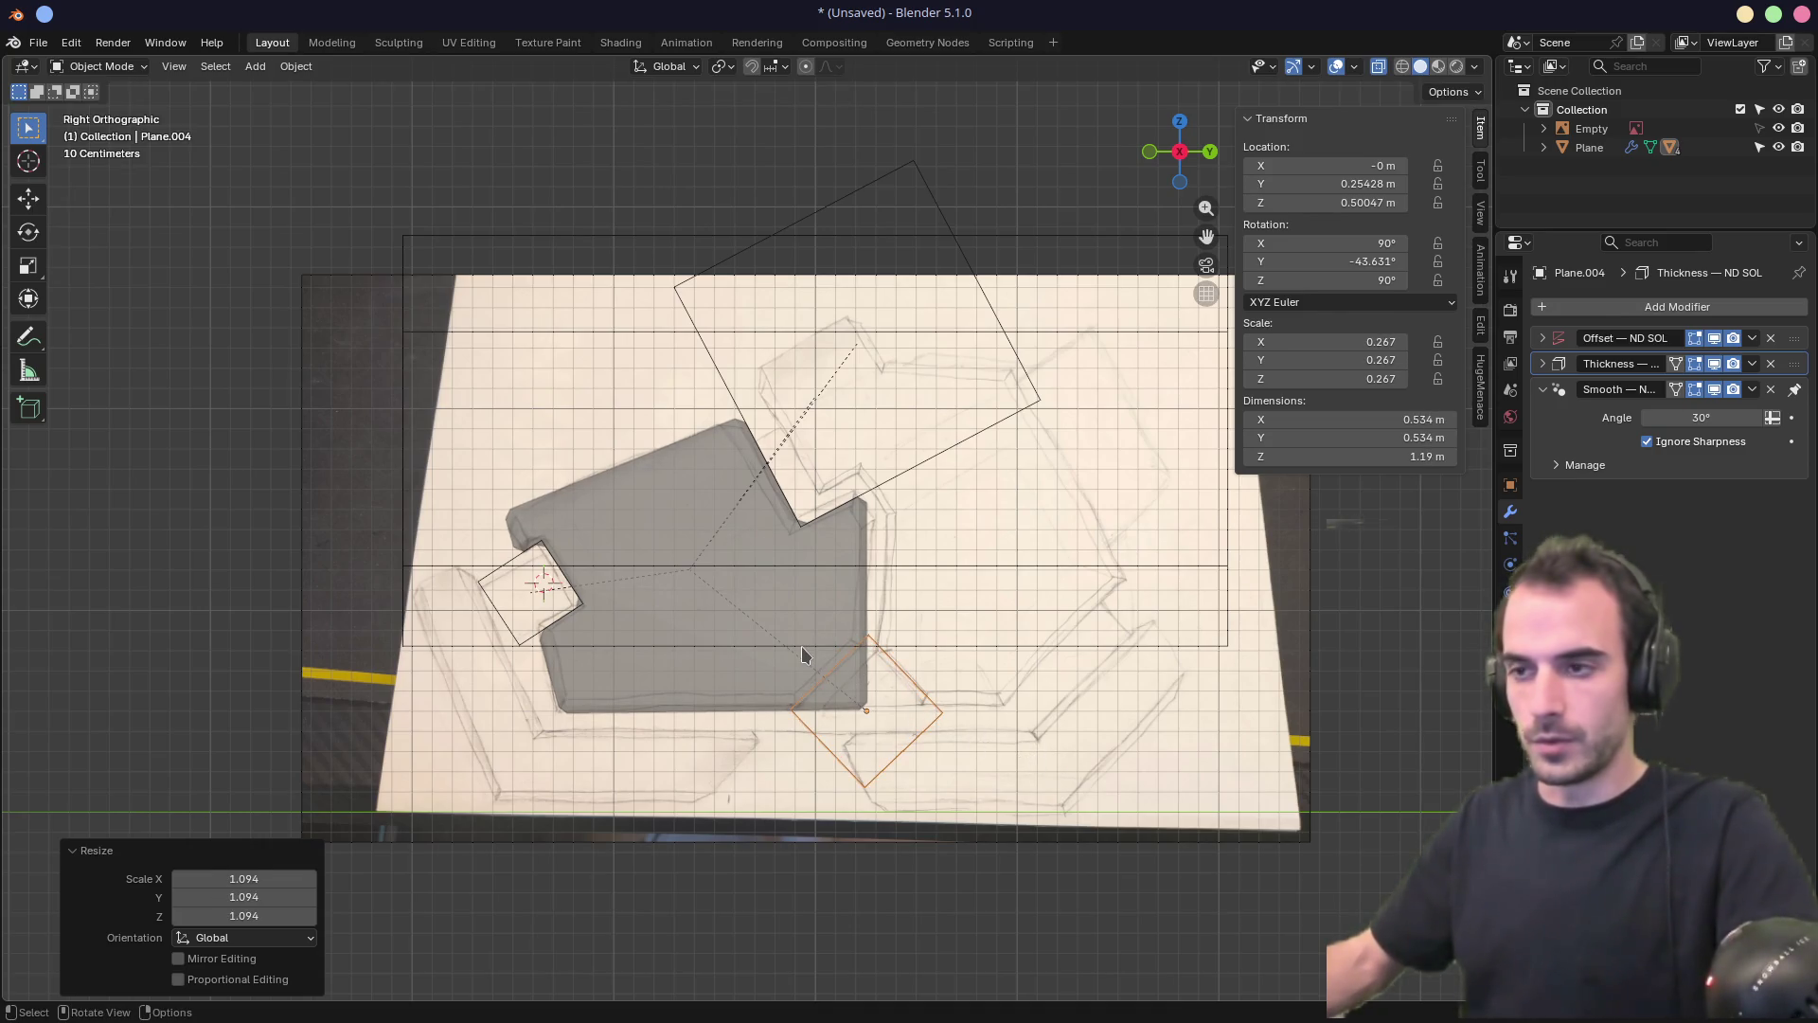
Solidify Plane.004 and add it as a fourth Difference boolean cutting the main block
middle_click_drag(801, 646, 820, 675)
middle_click_drag(900, 722, 1035, 754)
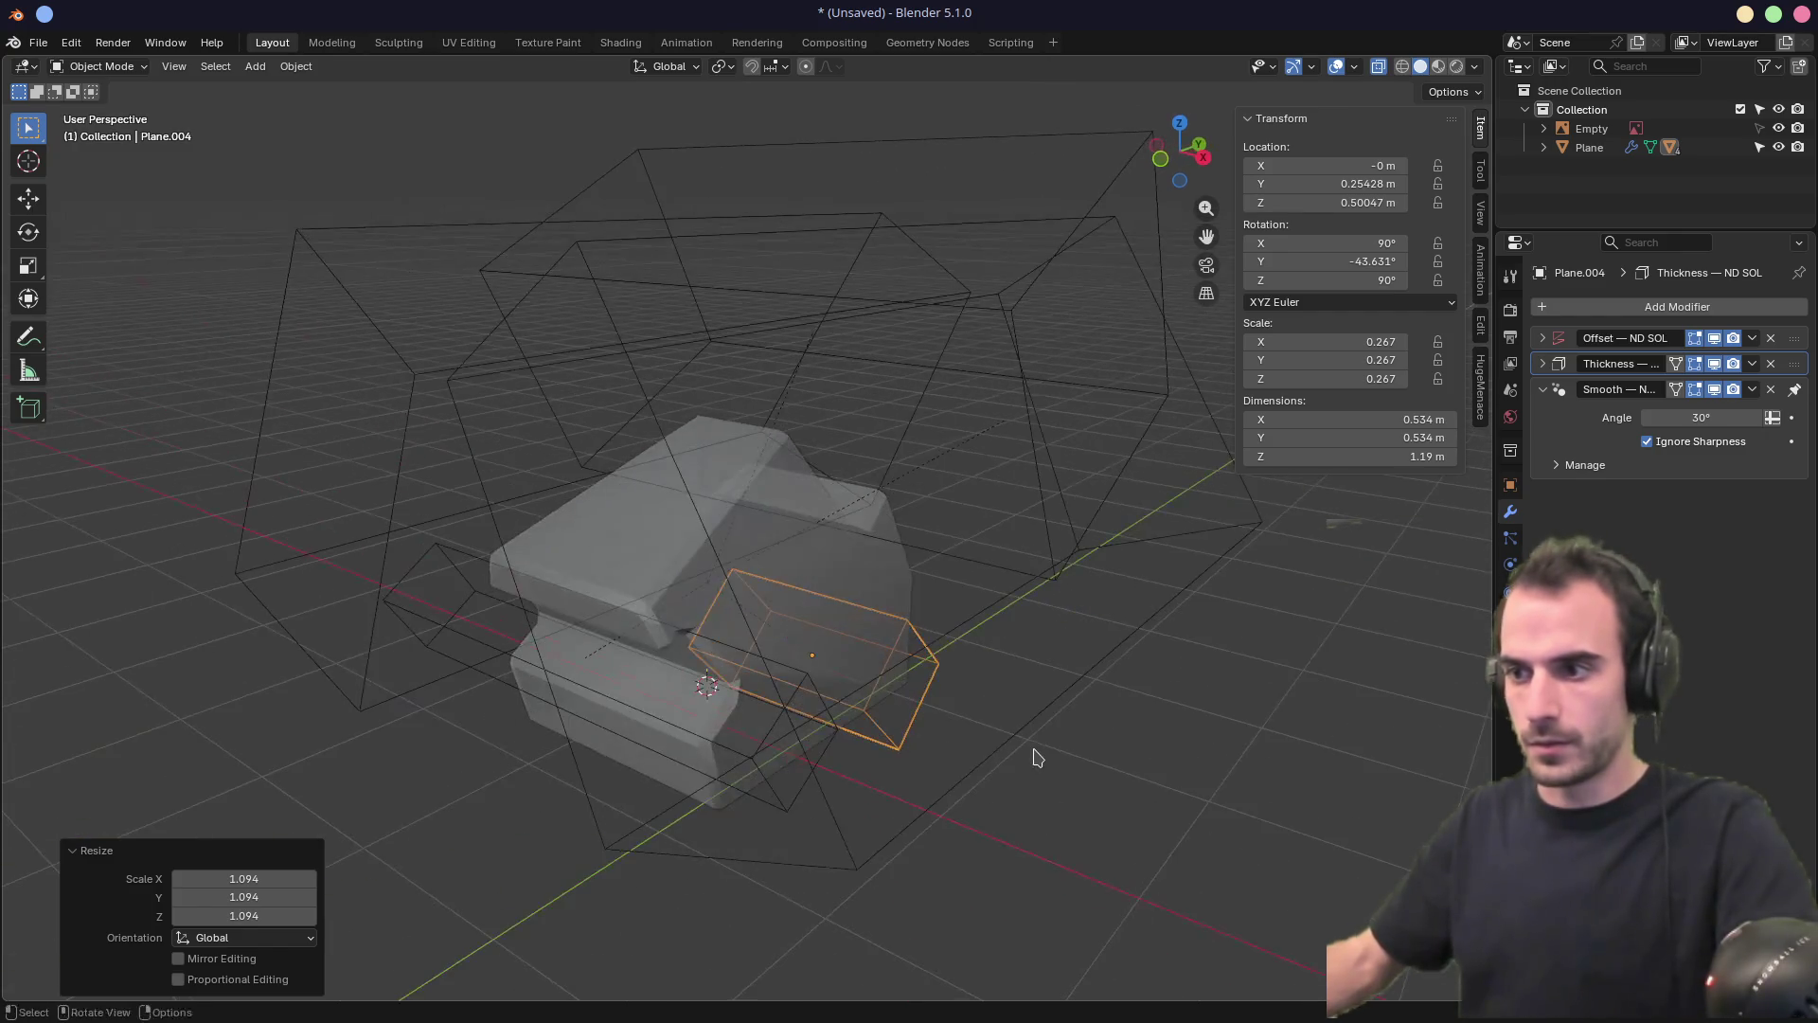
key("f")
left_click(1050, 755)
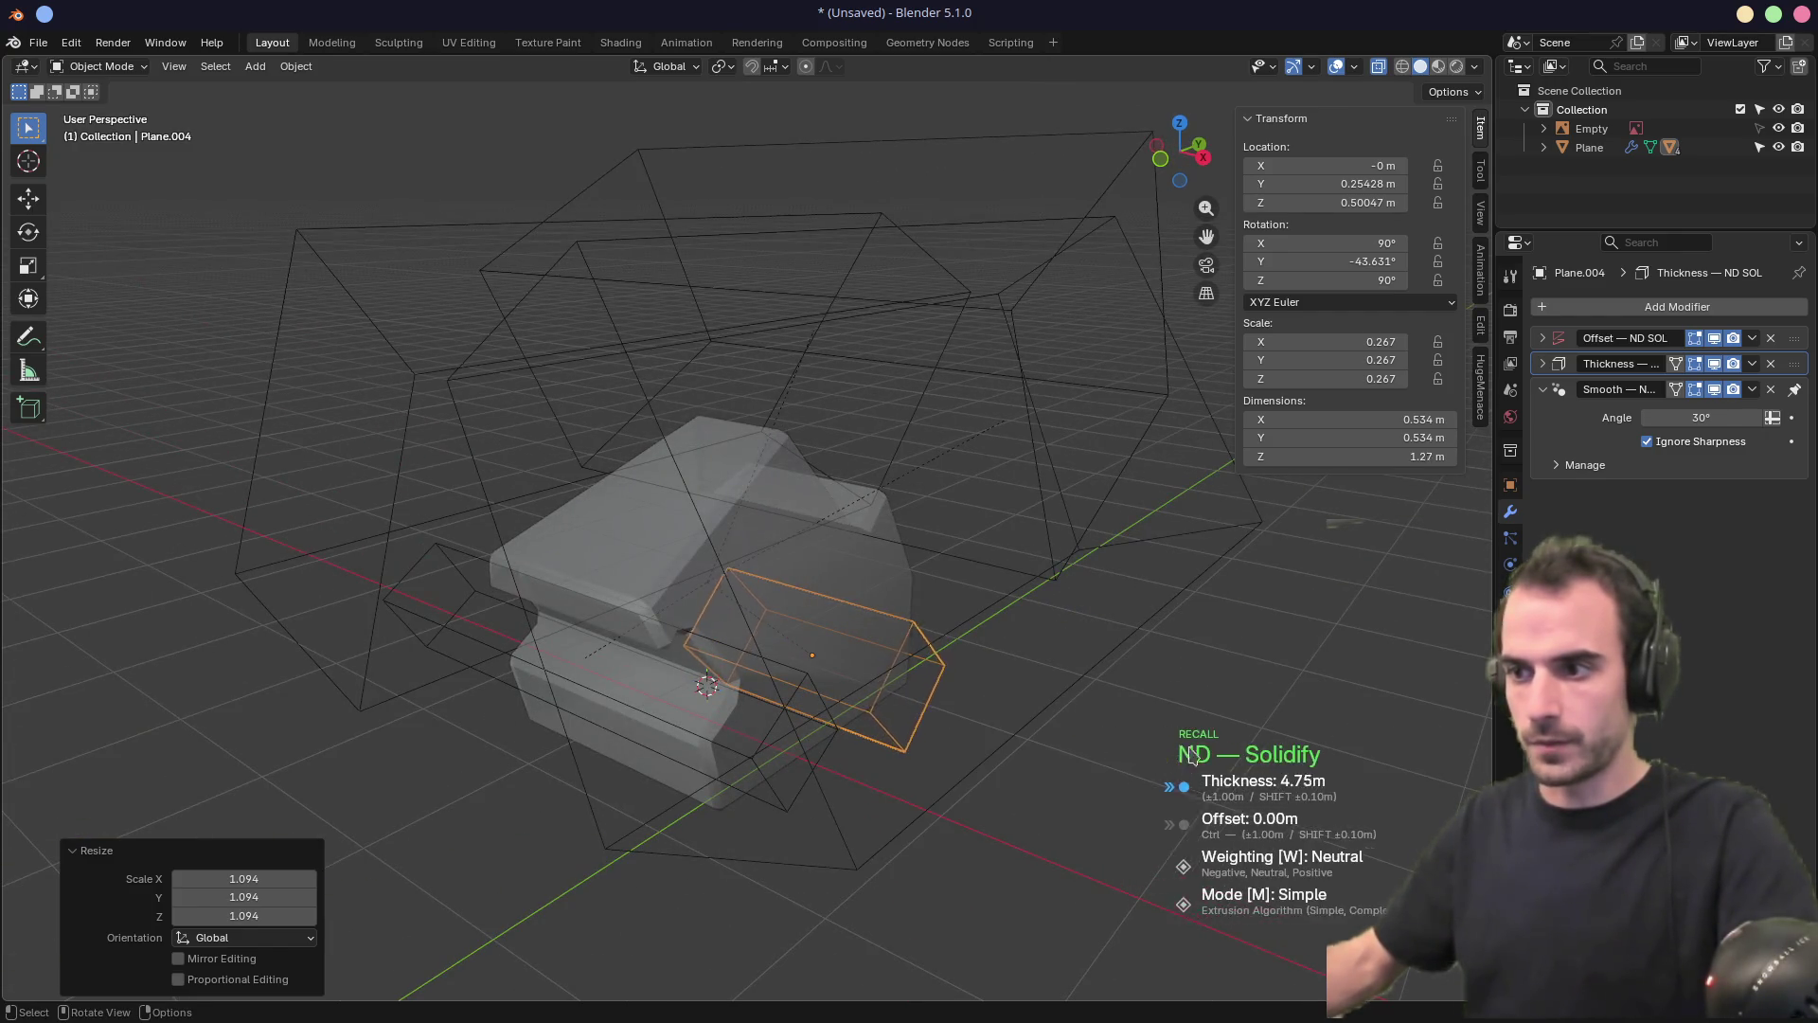
left_click(194, 743)
mouse_move(194, 743)
middle_mouse_down()
mouse_move(492, 663)
mouse_move(313, 626)
mouse_move(637, 690)
middle_mouse_up()
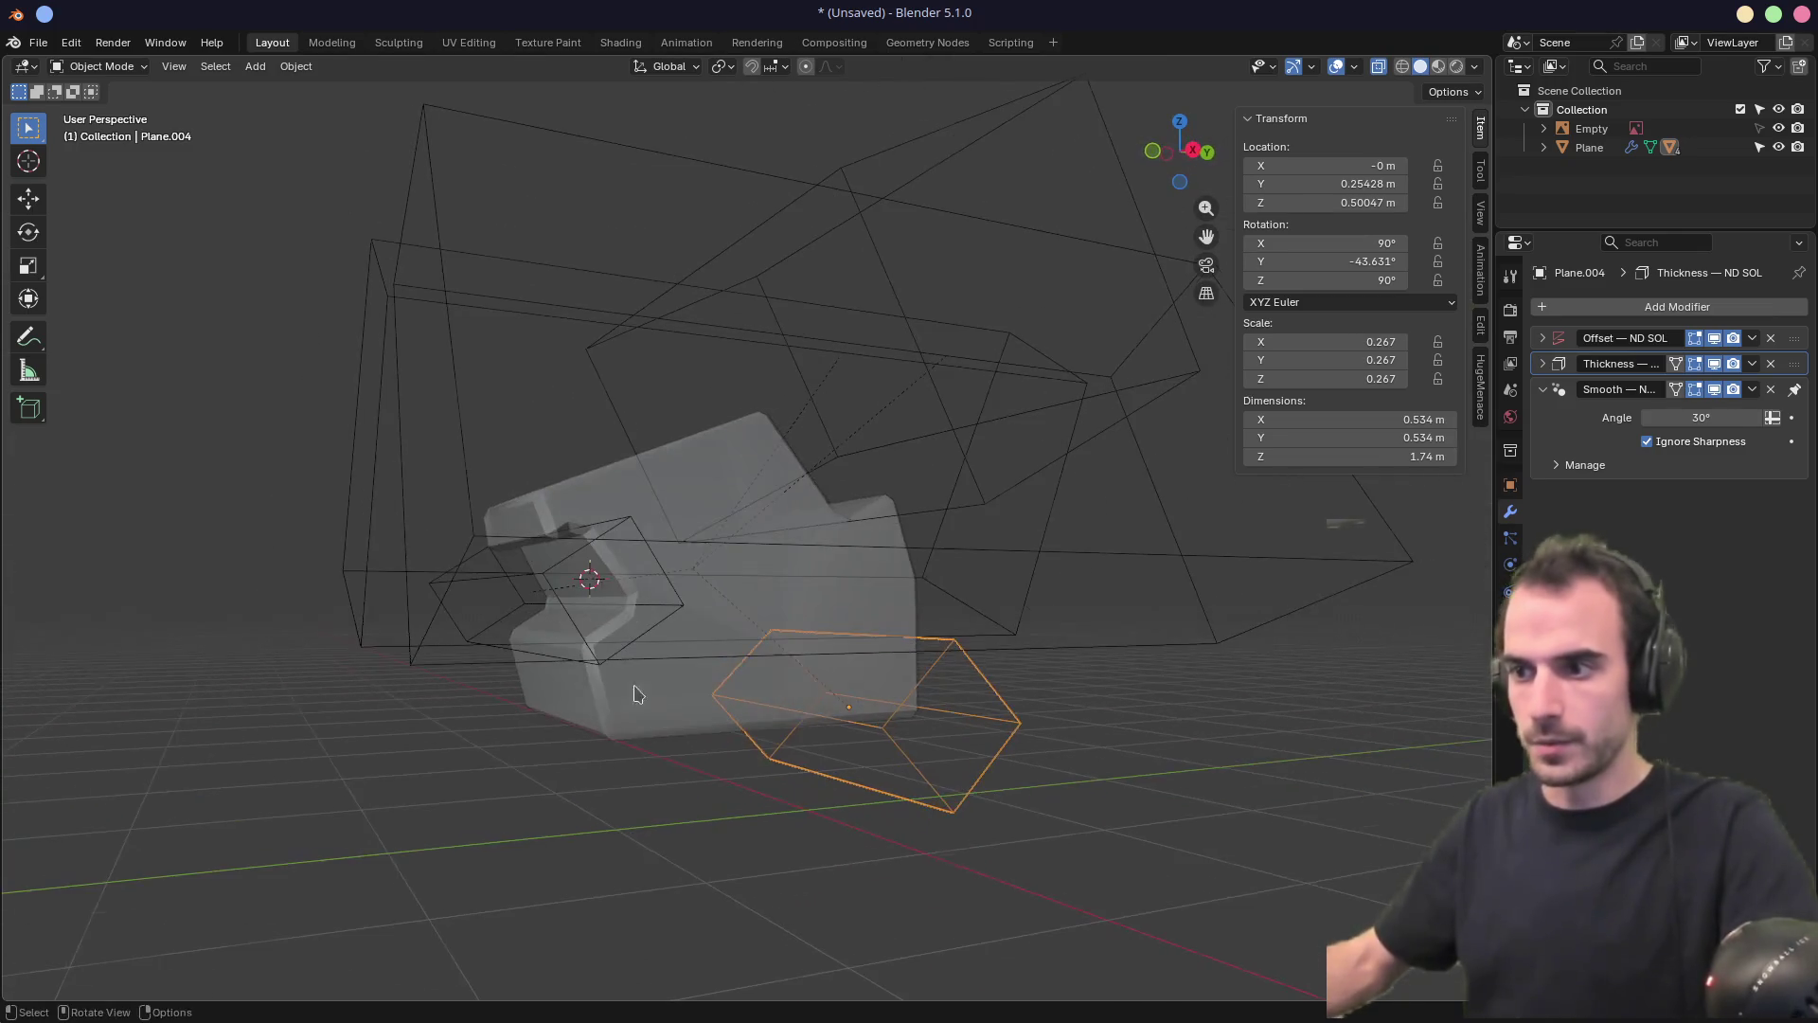
left_click(763, 701)
mouse_move(764, 702)
middle_mouse_down()
mouse_move(714, 705)
mouse_move(738, 663)
mouse_move(717, 635)
middle_mouse_up()
left_click(714, 705, "alt")
left_click(718, 701)
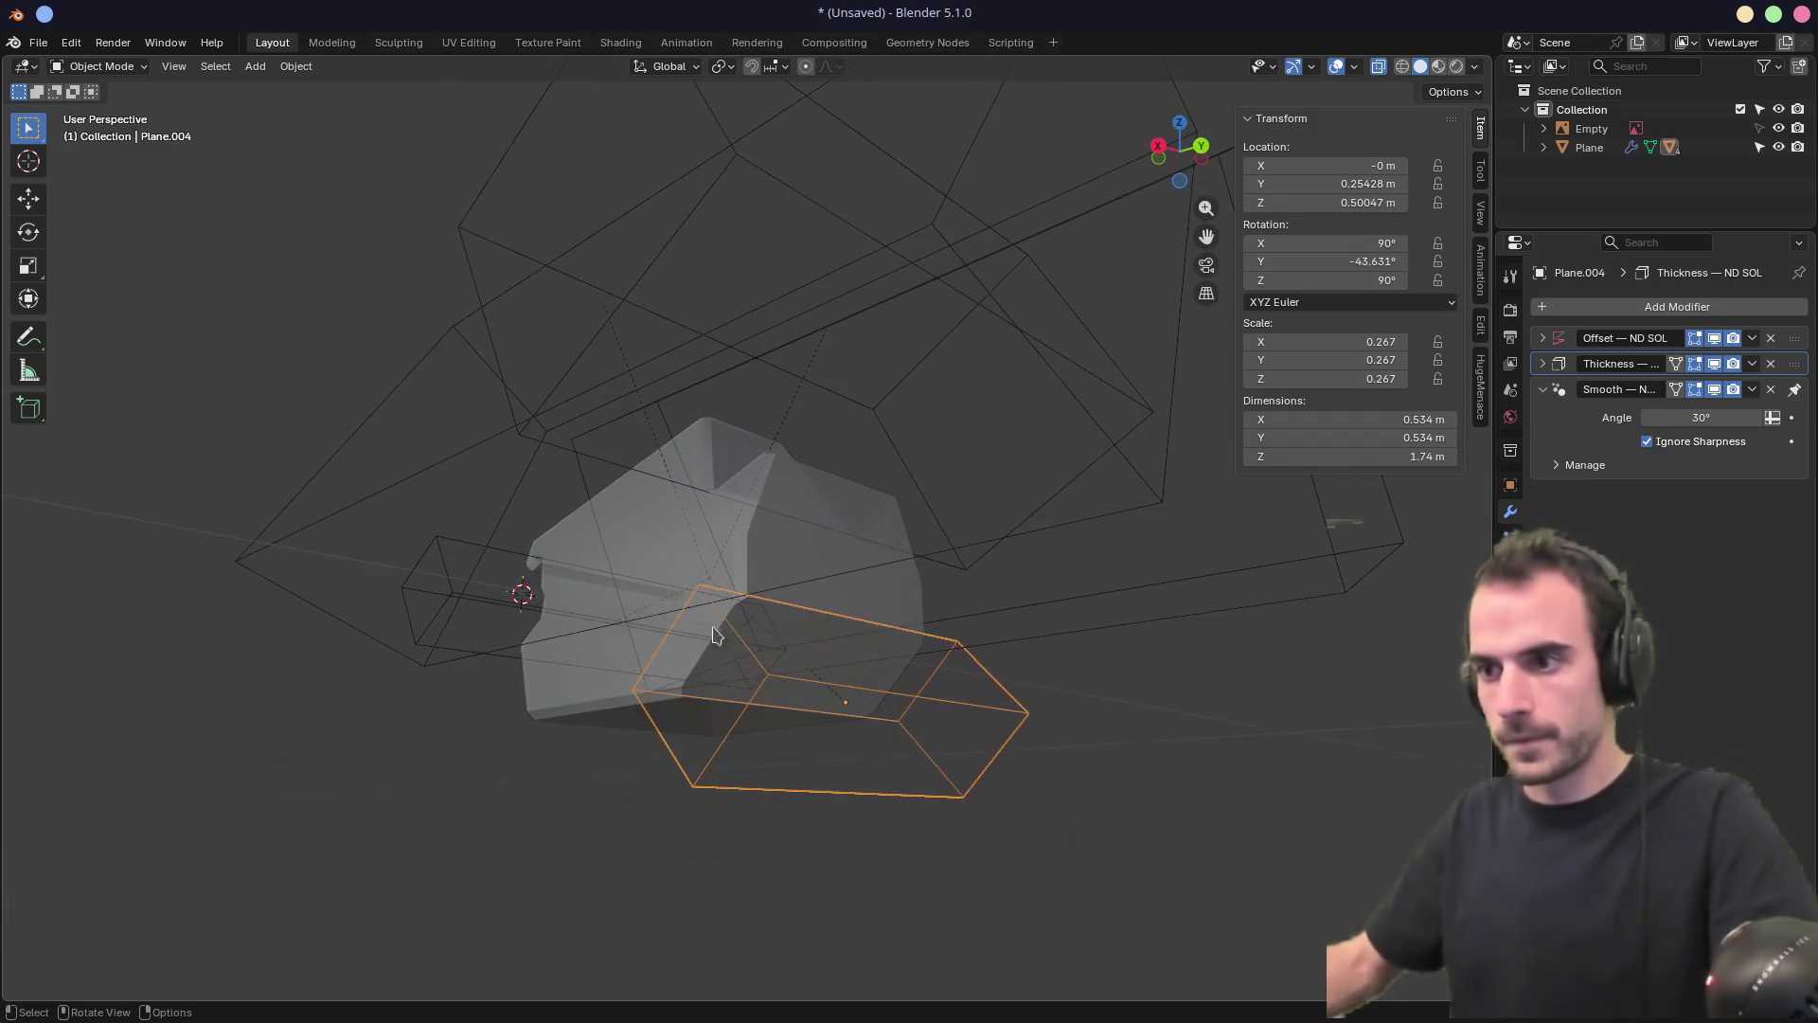
left_click(600, 690)
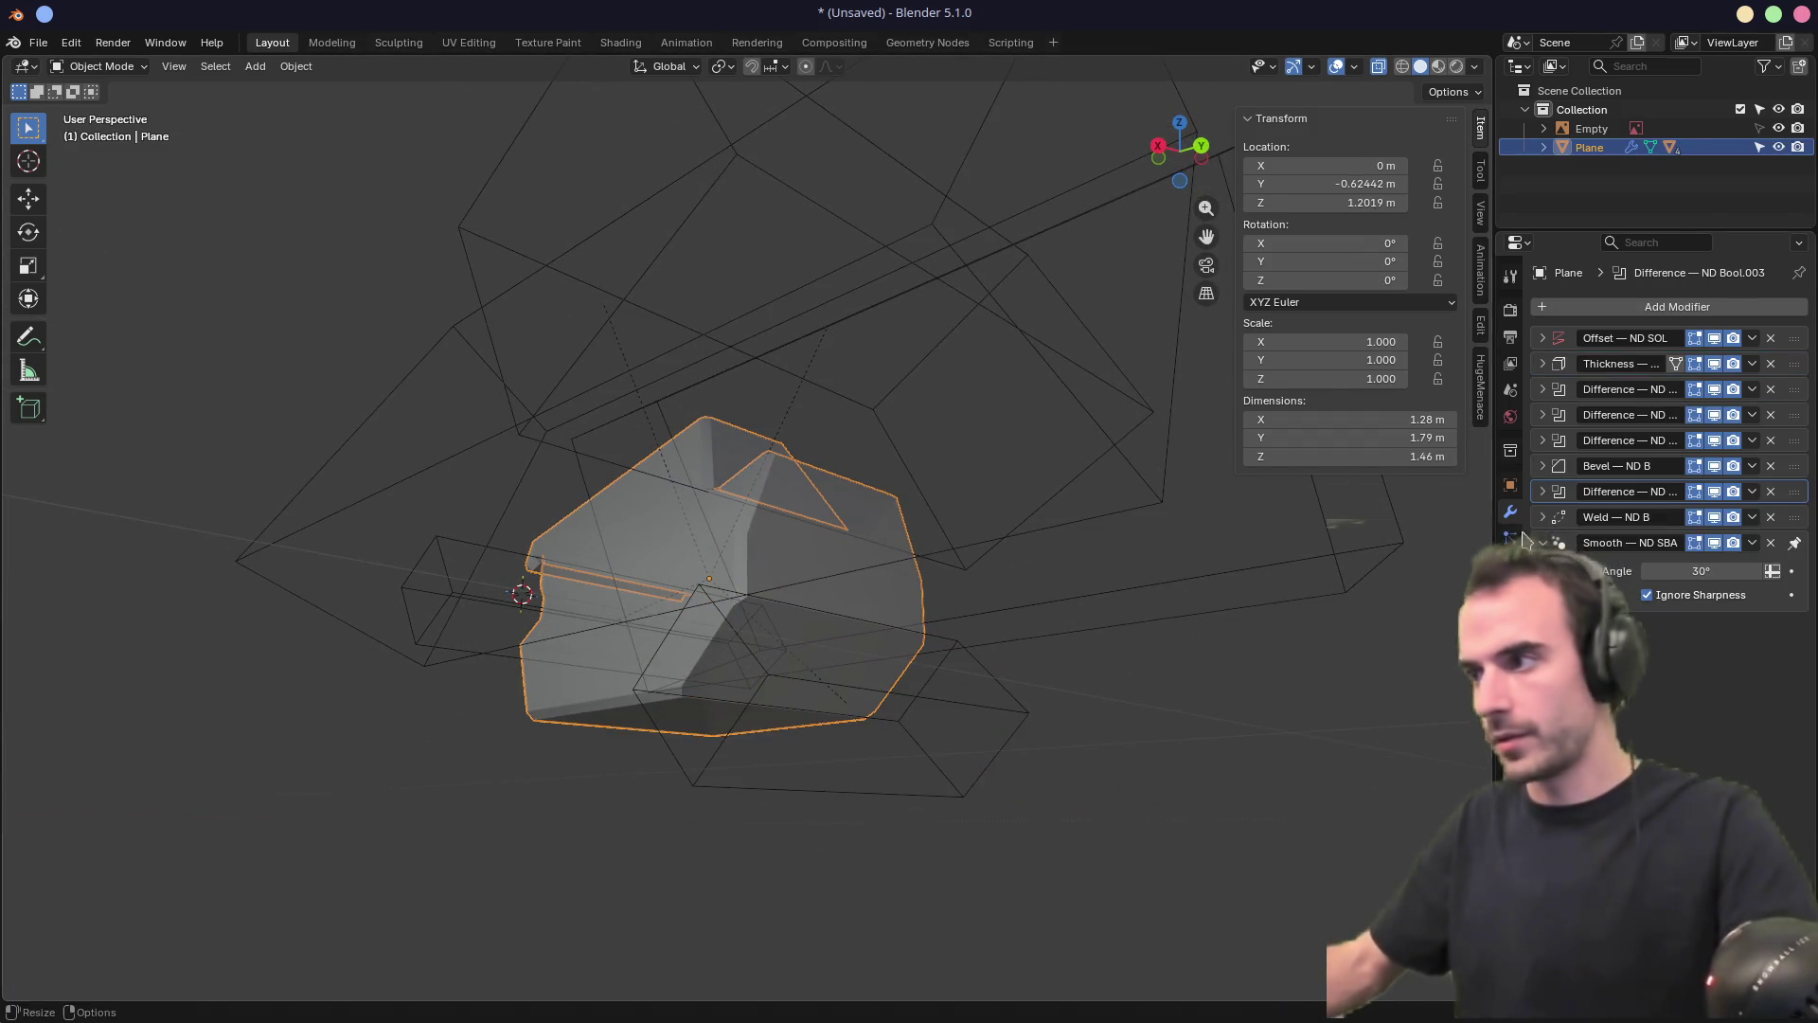
Move the Bevel modifier below the last Difference and frame the body in Right view
left_click_drag(1793, 466, 1792, 494)
mouse_move(755, 637)
middle_mouse_down()
mouse_move(804, 617)
mouse_move(730, 730)
mouse_move(767, 717)
middle_mouse_up()
scroll(769, 705, "up", 4)
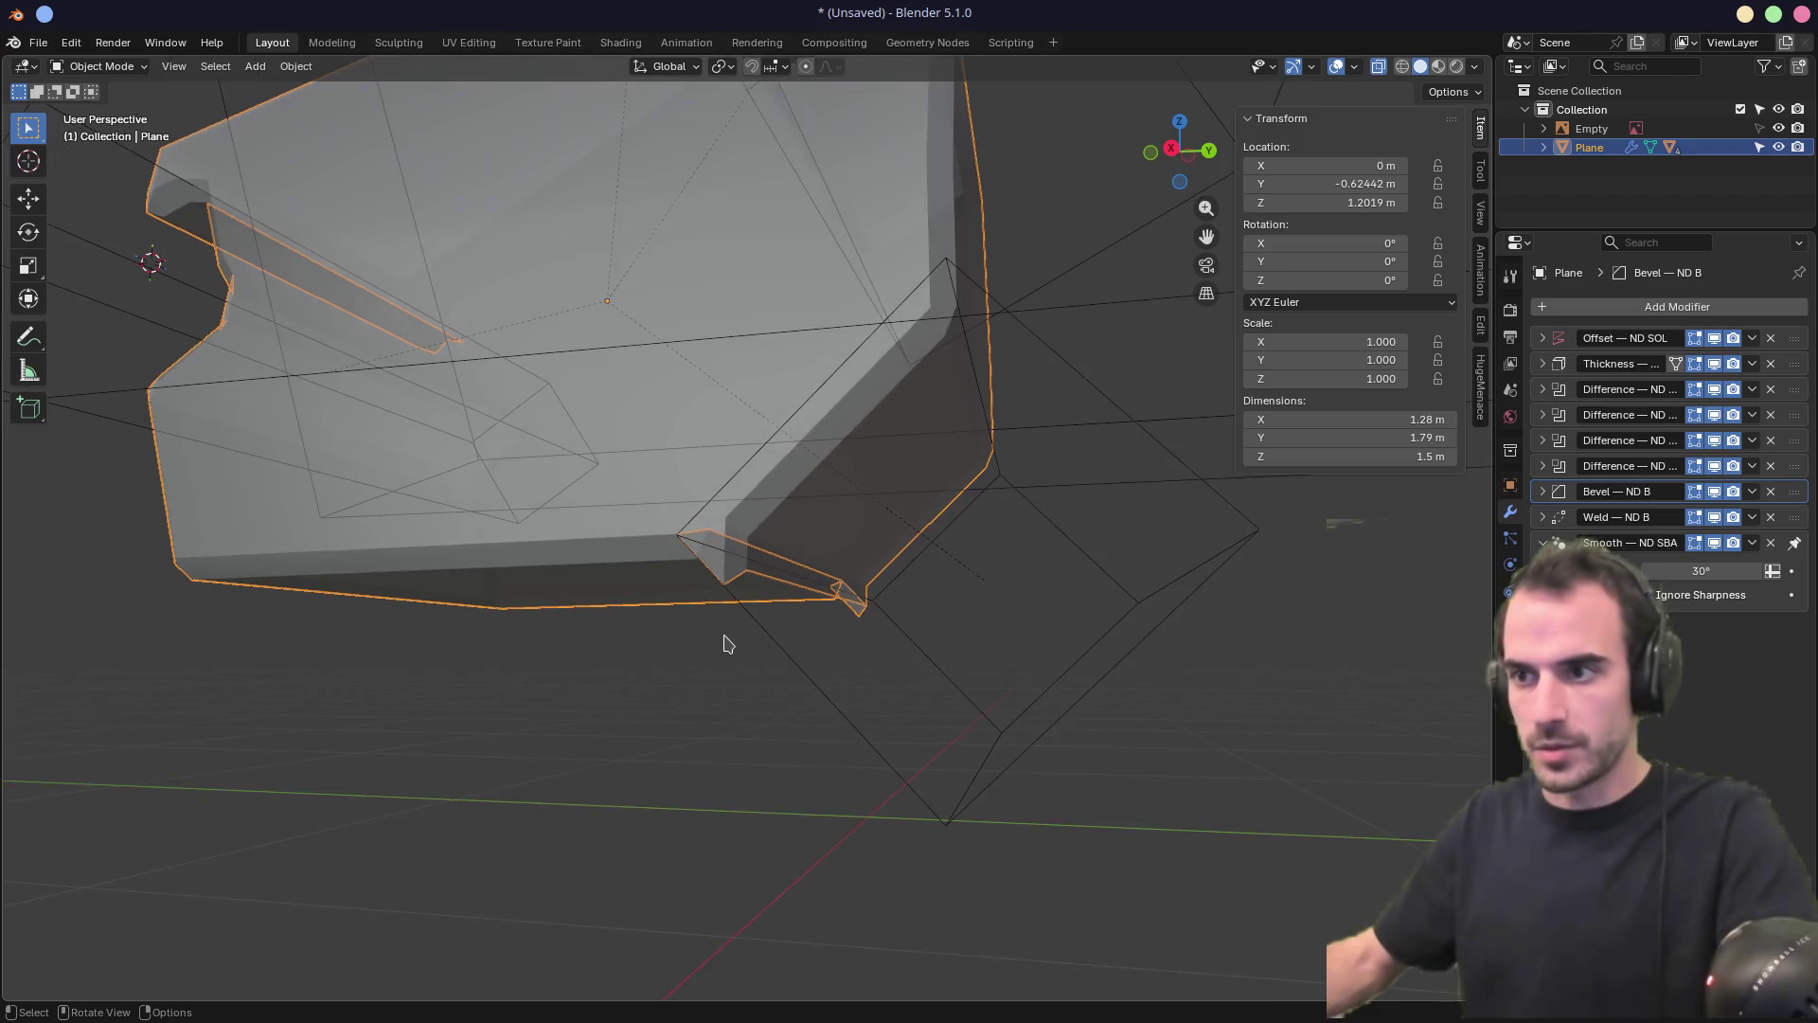
scroll(738, 624, "up", 3)
mouse_move(751, 616)
middle_mouse_down()
mouse_move(806, 584)
mouse_move(792, 609)
middle_mouse_up()
key("KP_Decimal")
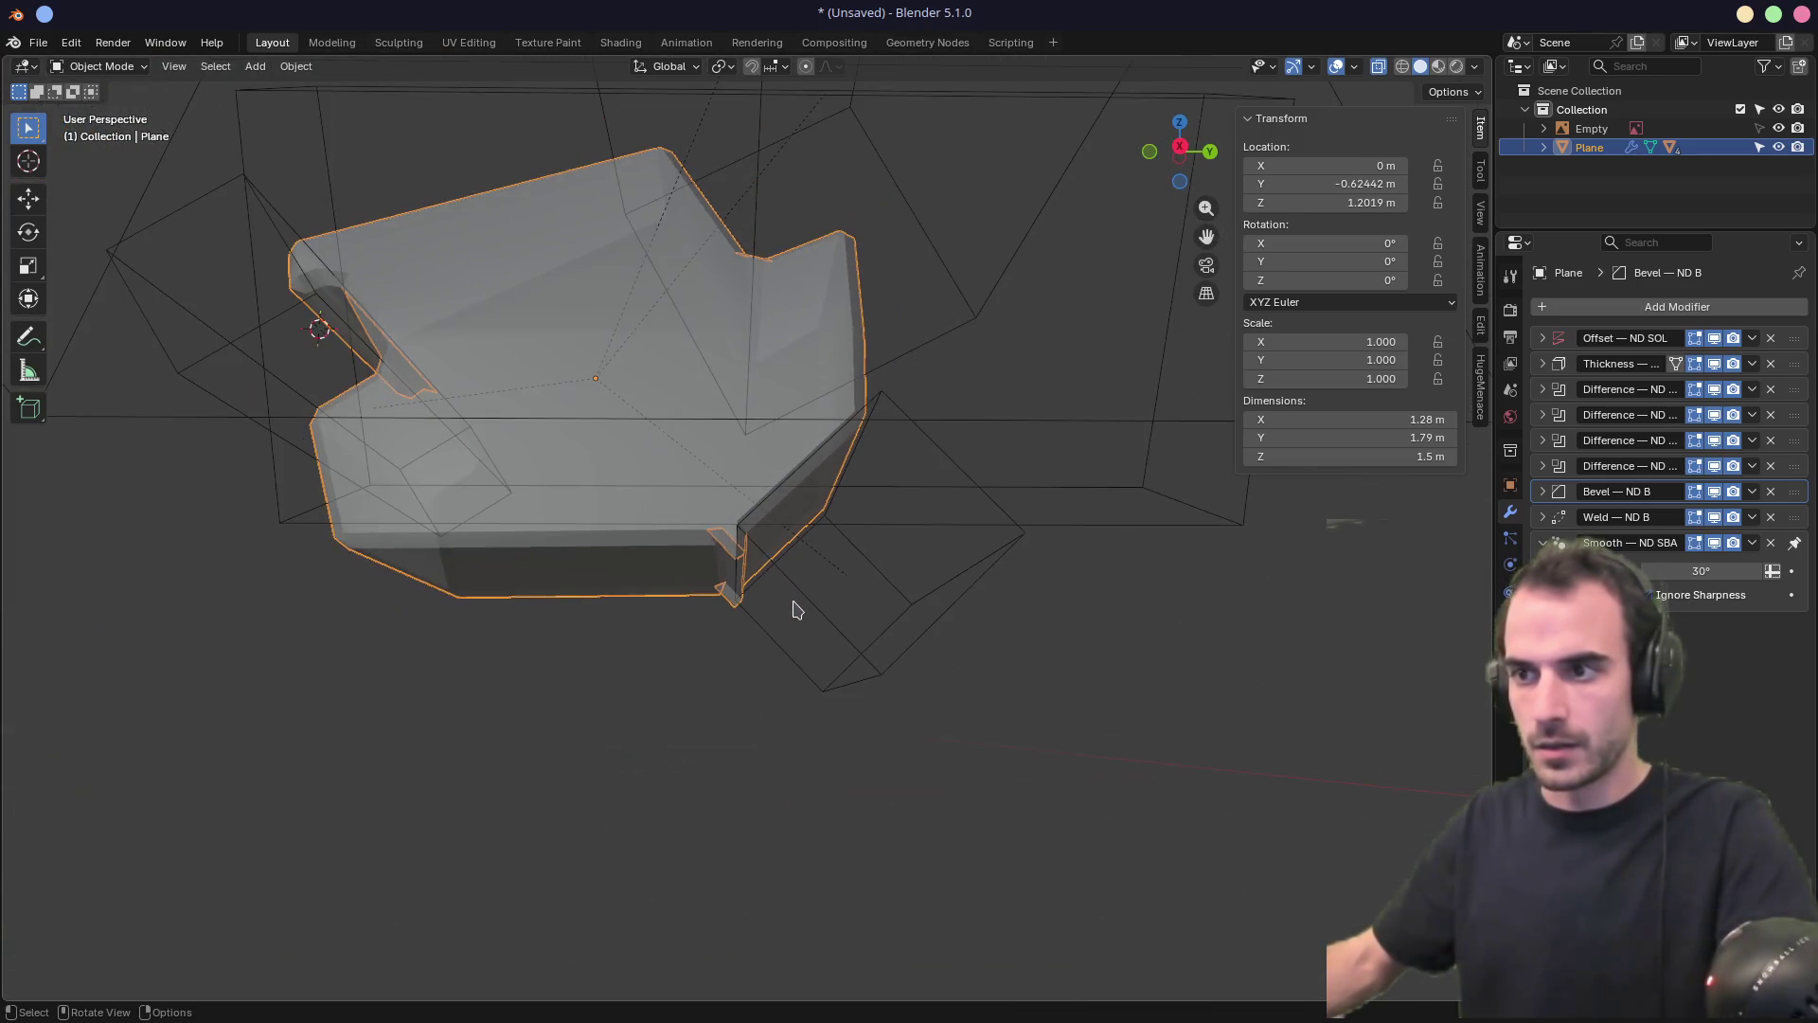
key("KP_3")
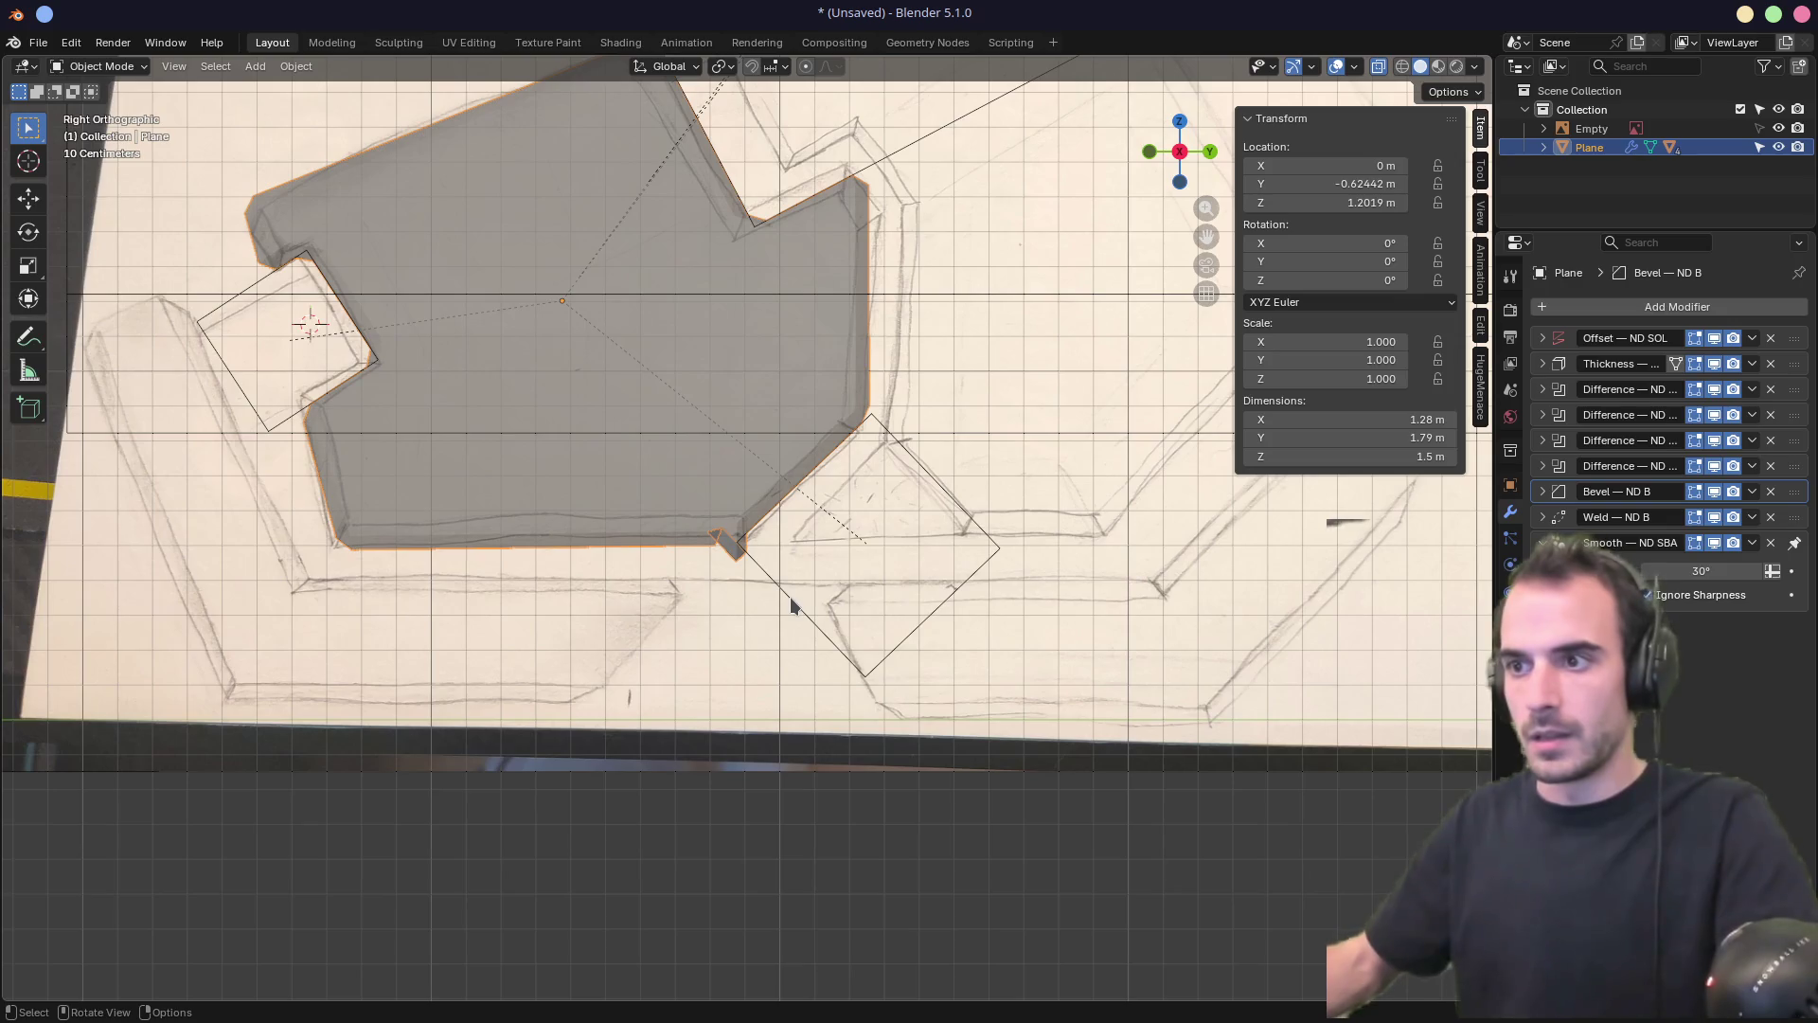
Stretch the Plane.004 cutter by 2.608 along its local X axis to 1.39 m
left_click(790, 597)
key("s")
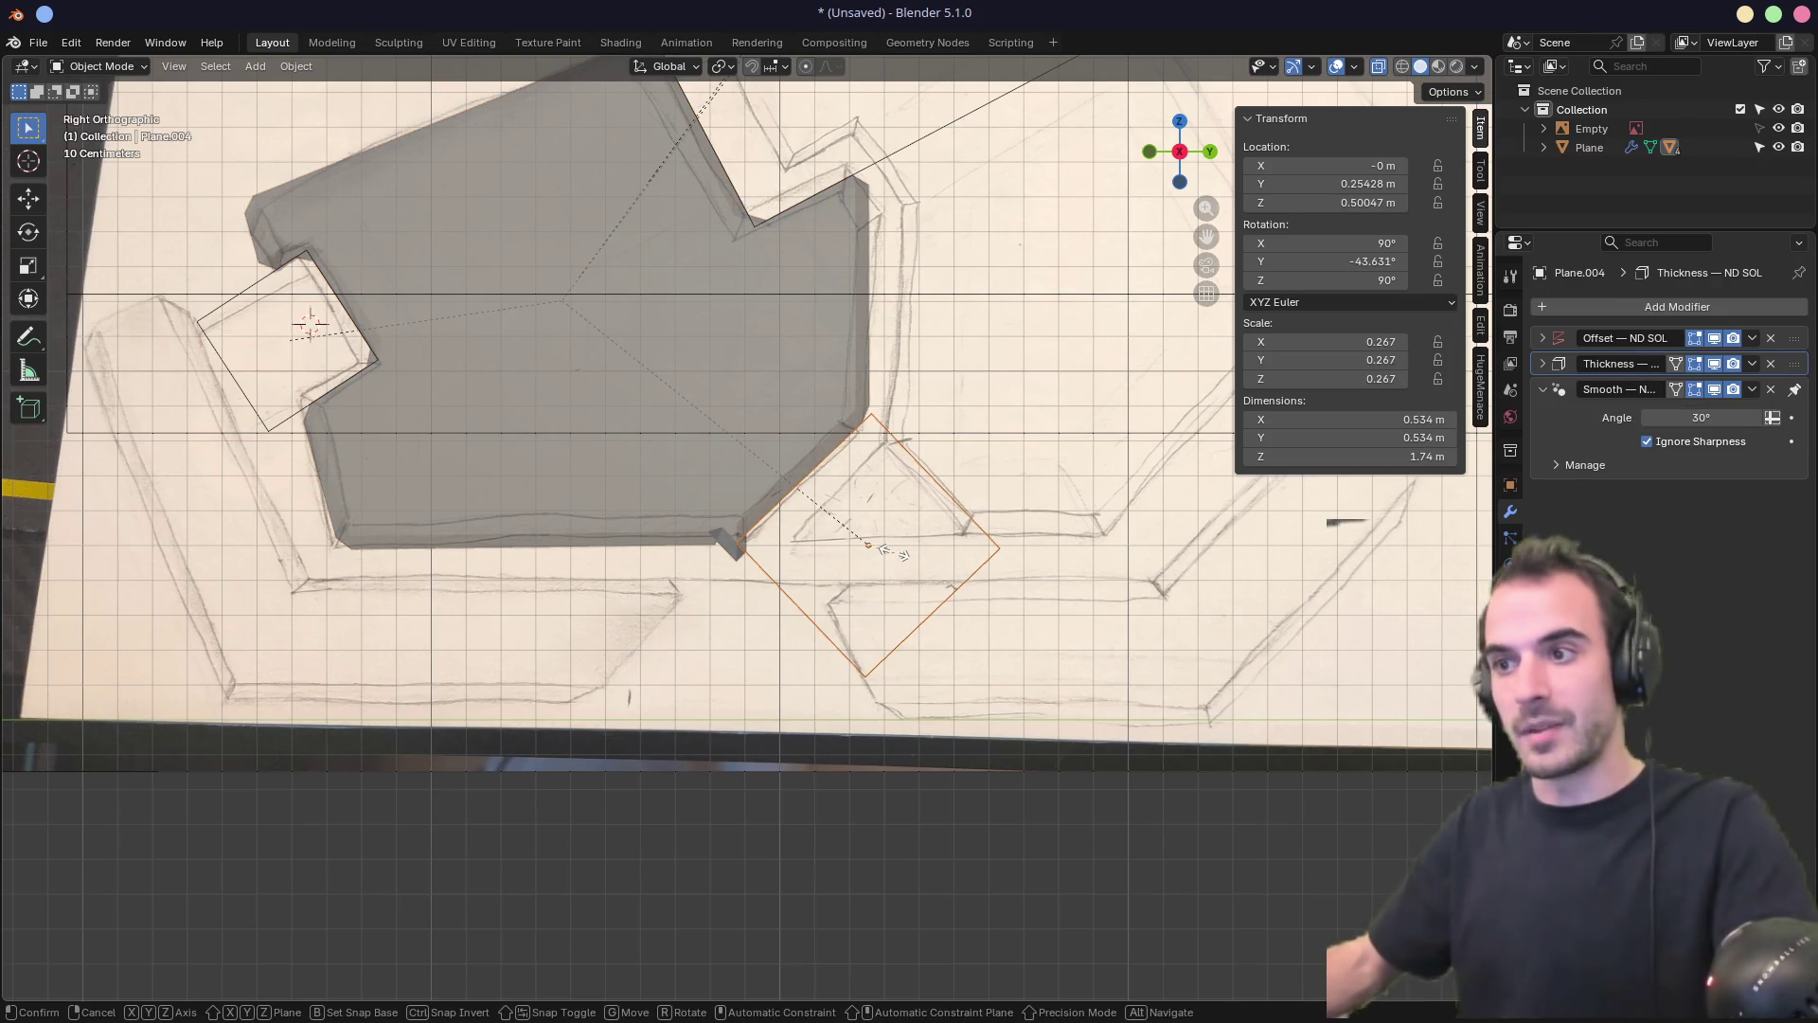
key("y")
key("y")
key("x")
key("x")
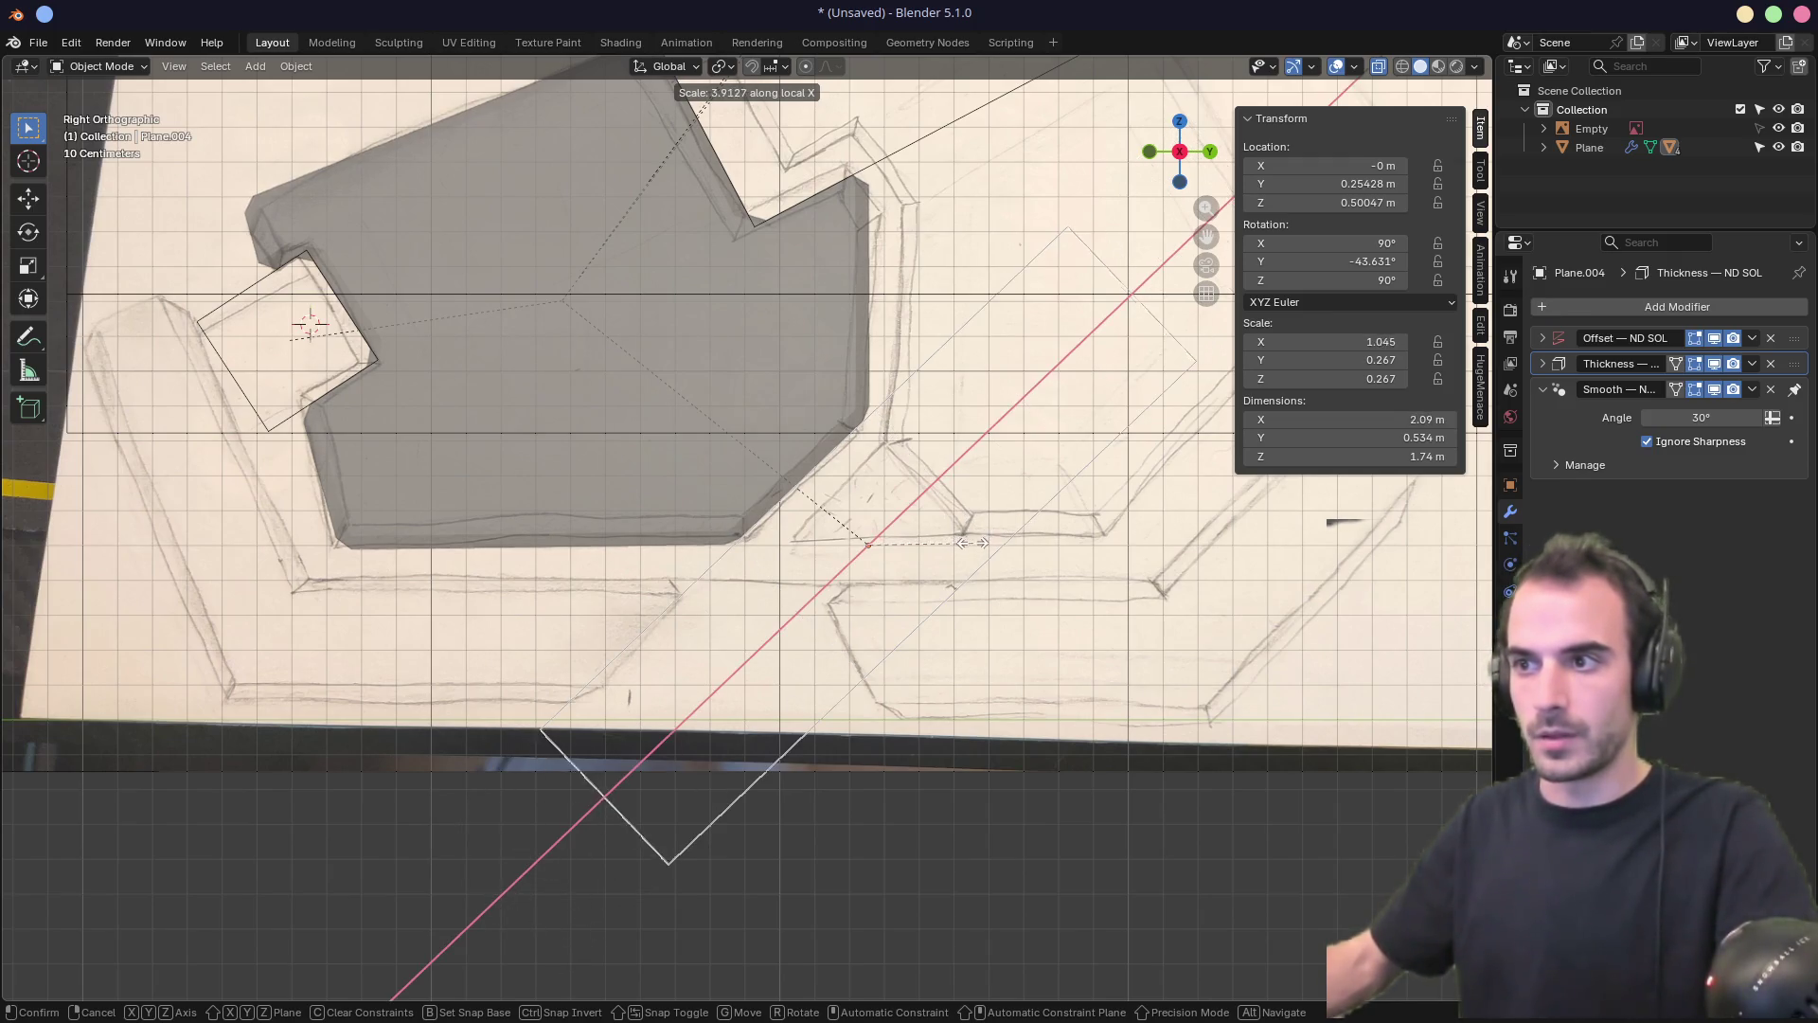
left_click(902, 554)
mouse_move(860, 534)
middle_mouse_down()
mouse_move(844, 503)
mouse_move(1099, 471)
mouse_move(795, 540)
mouse_move(701, 519)
mouse_move(962, 512)
mouse_move(604, 589)
mouse_move(580, 540)
mouse_move(600, 536)
middle_mouse_up()
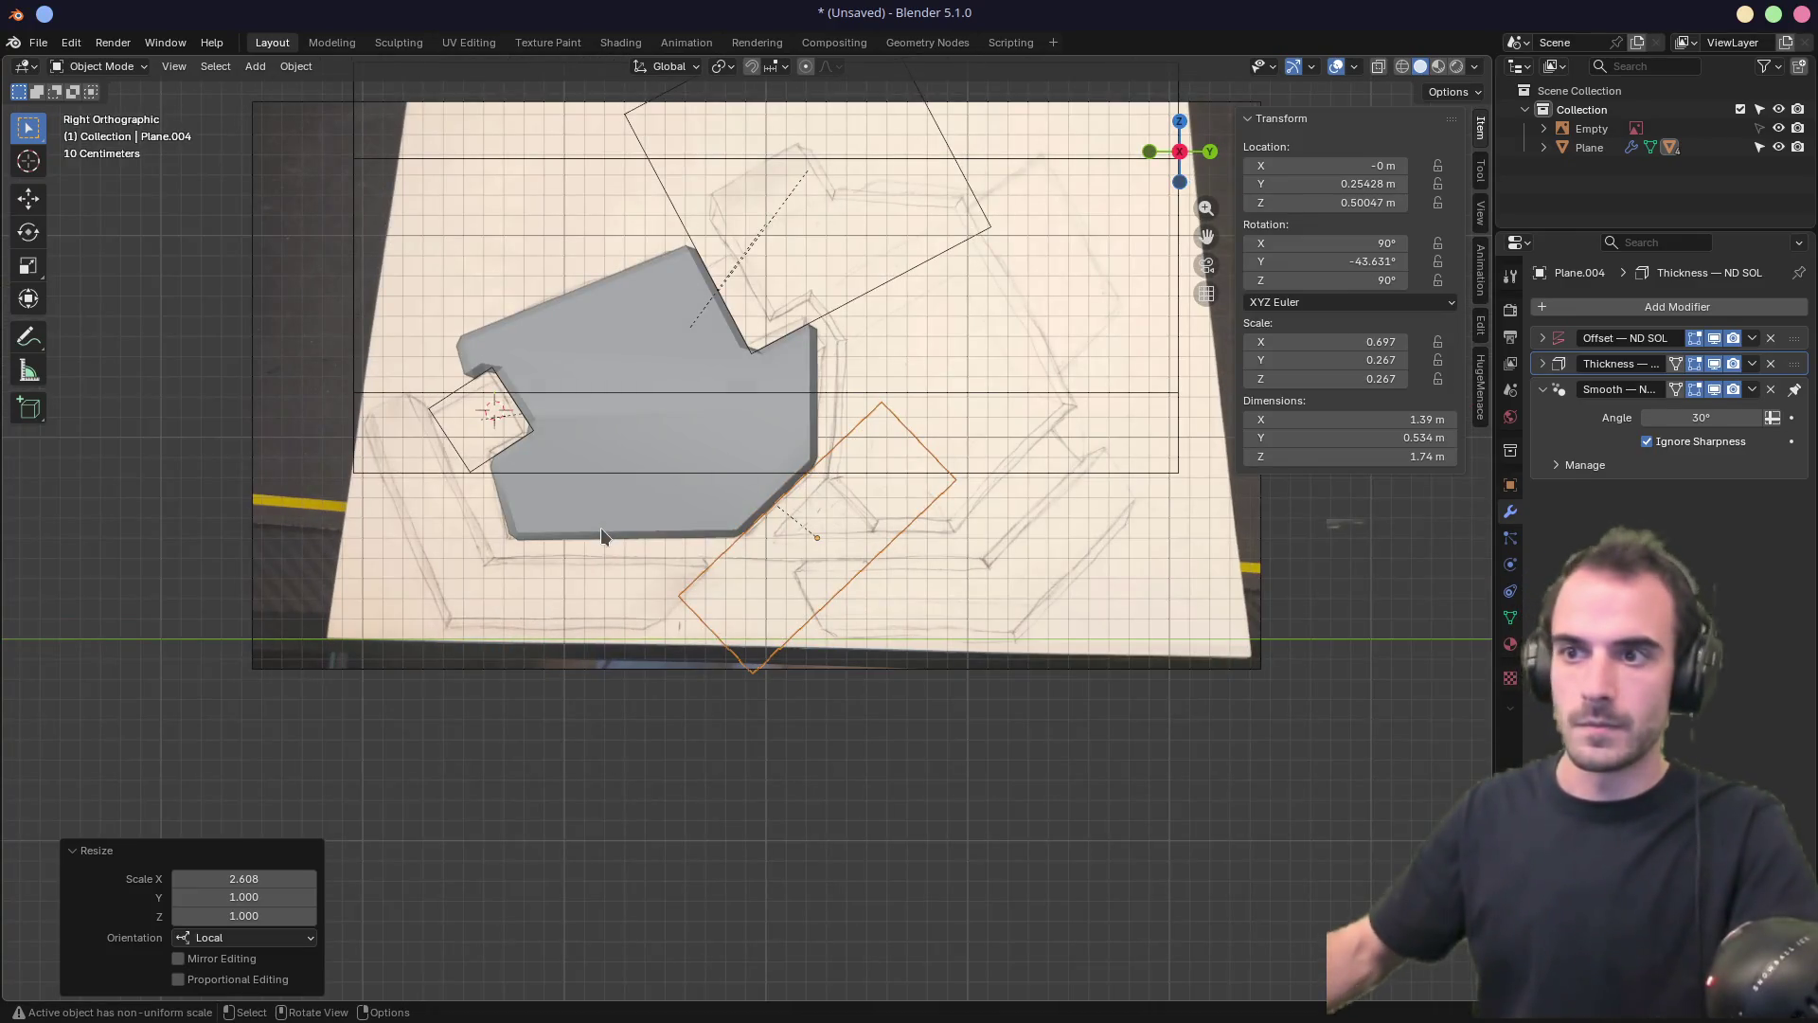
left_click(575, 650)
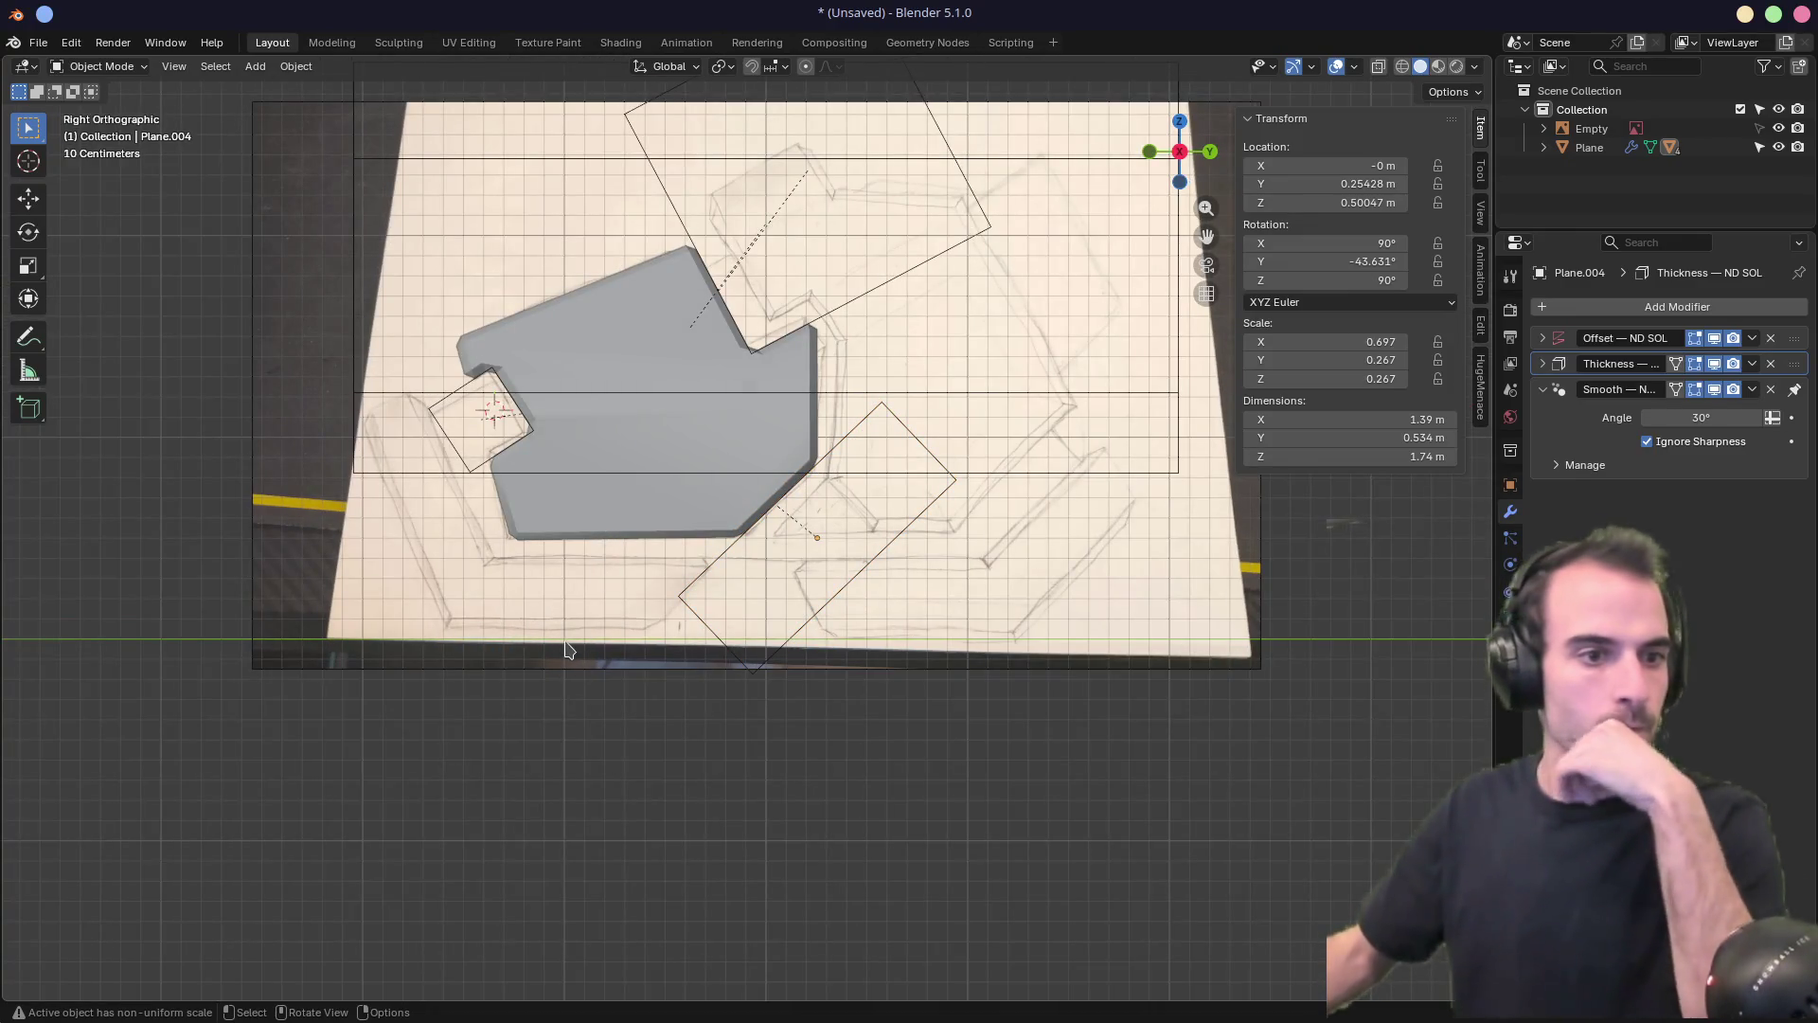
Hide all four wireframe rectangle cutters, leaving only the solid boot body visible
left_click(457, 463)
key("h")
left_click(398, 435)
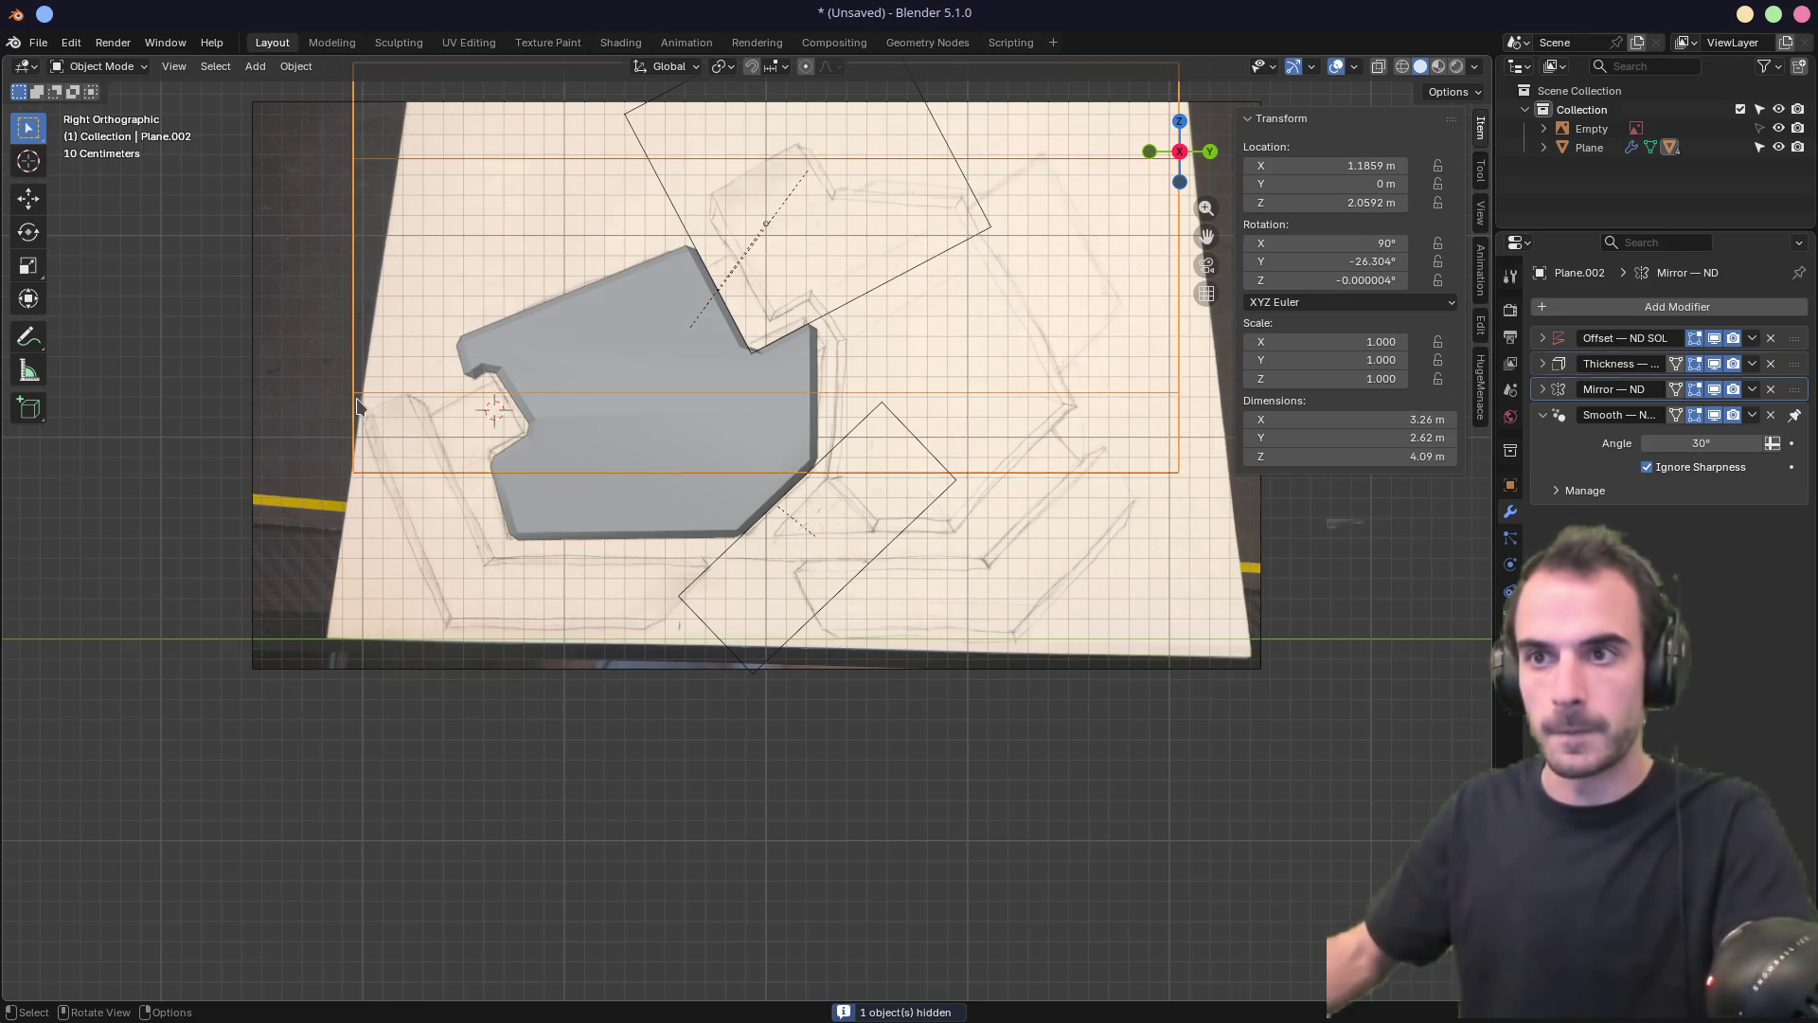
key("h")
left_click(697, 582)
key("h")
scroll(845, 447, "up", 3, "shift")
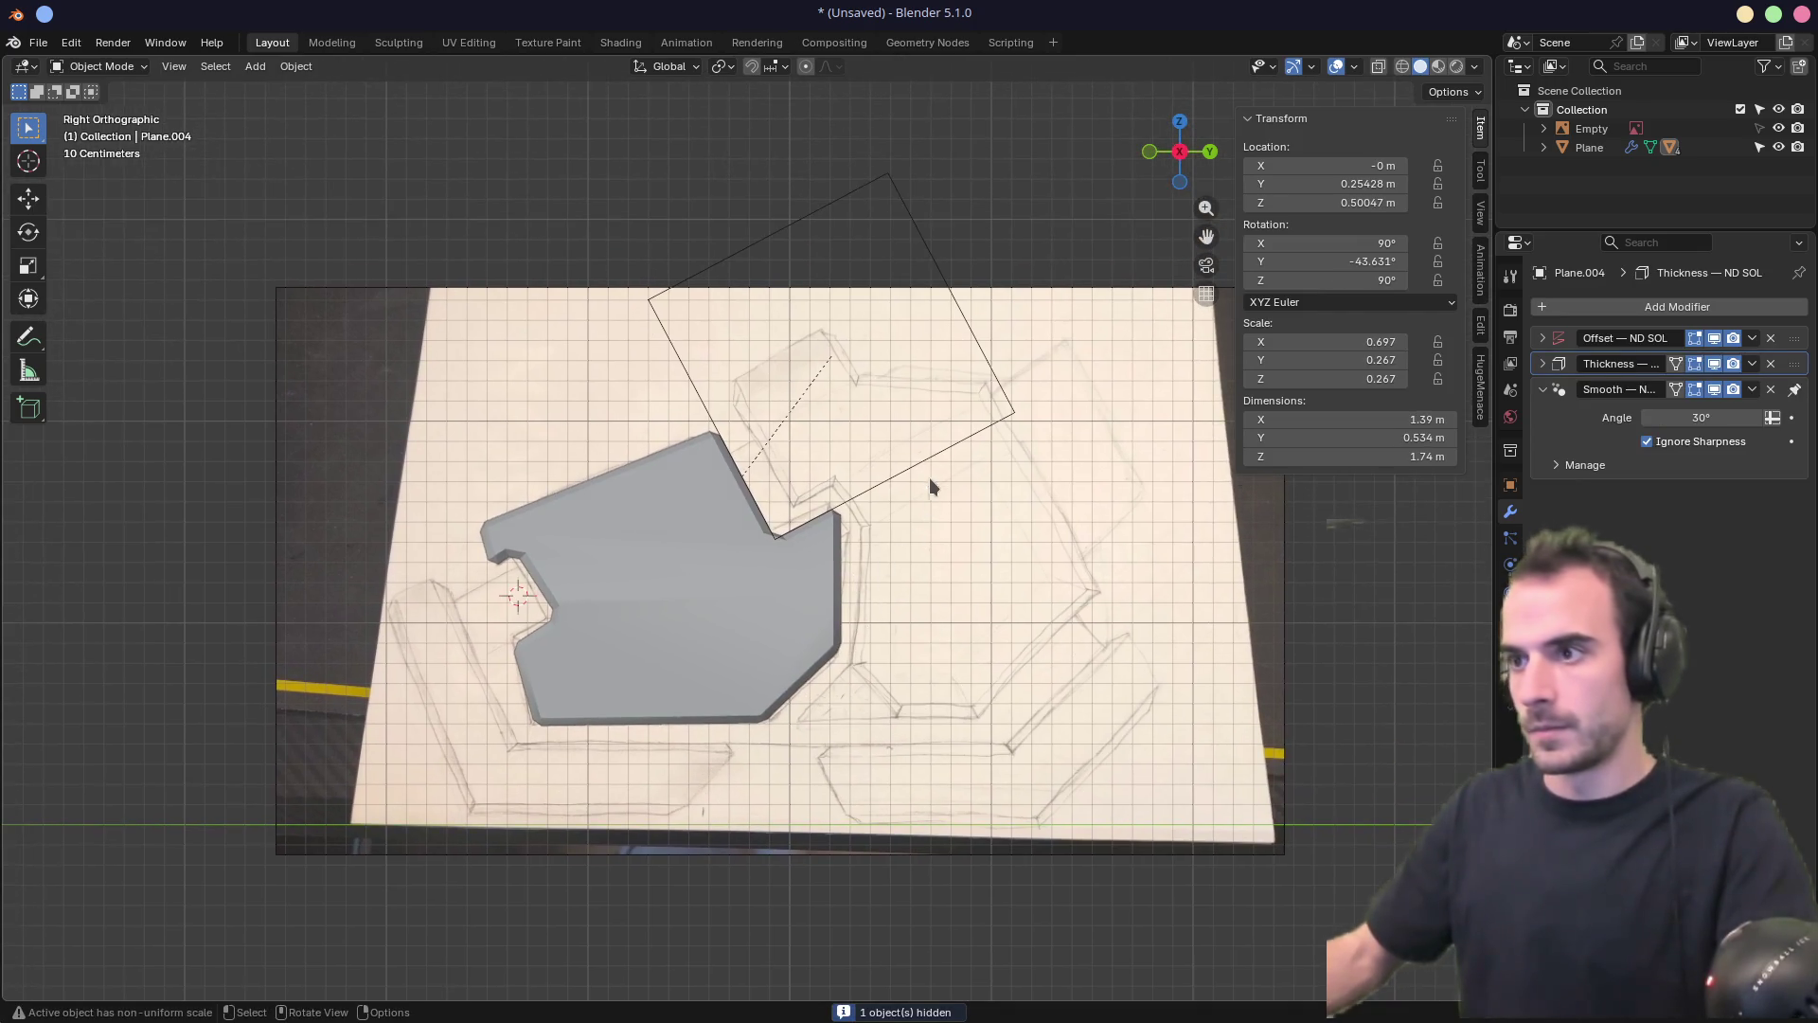
mouse_move(930, 455)
left_mouse_down()
mouse_move(841, 519)
mouse_move(863, 492)
left_mouse_up()
right_click(864, 493)
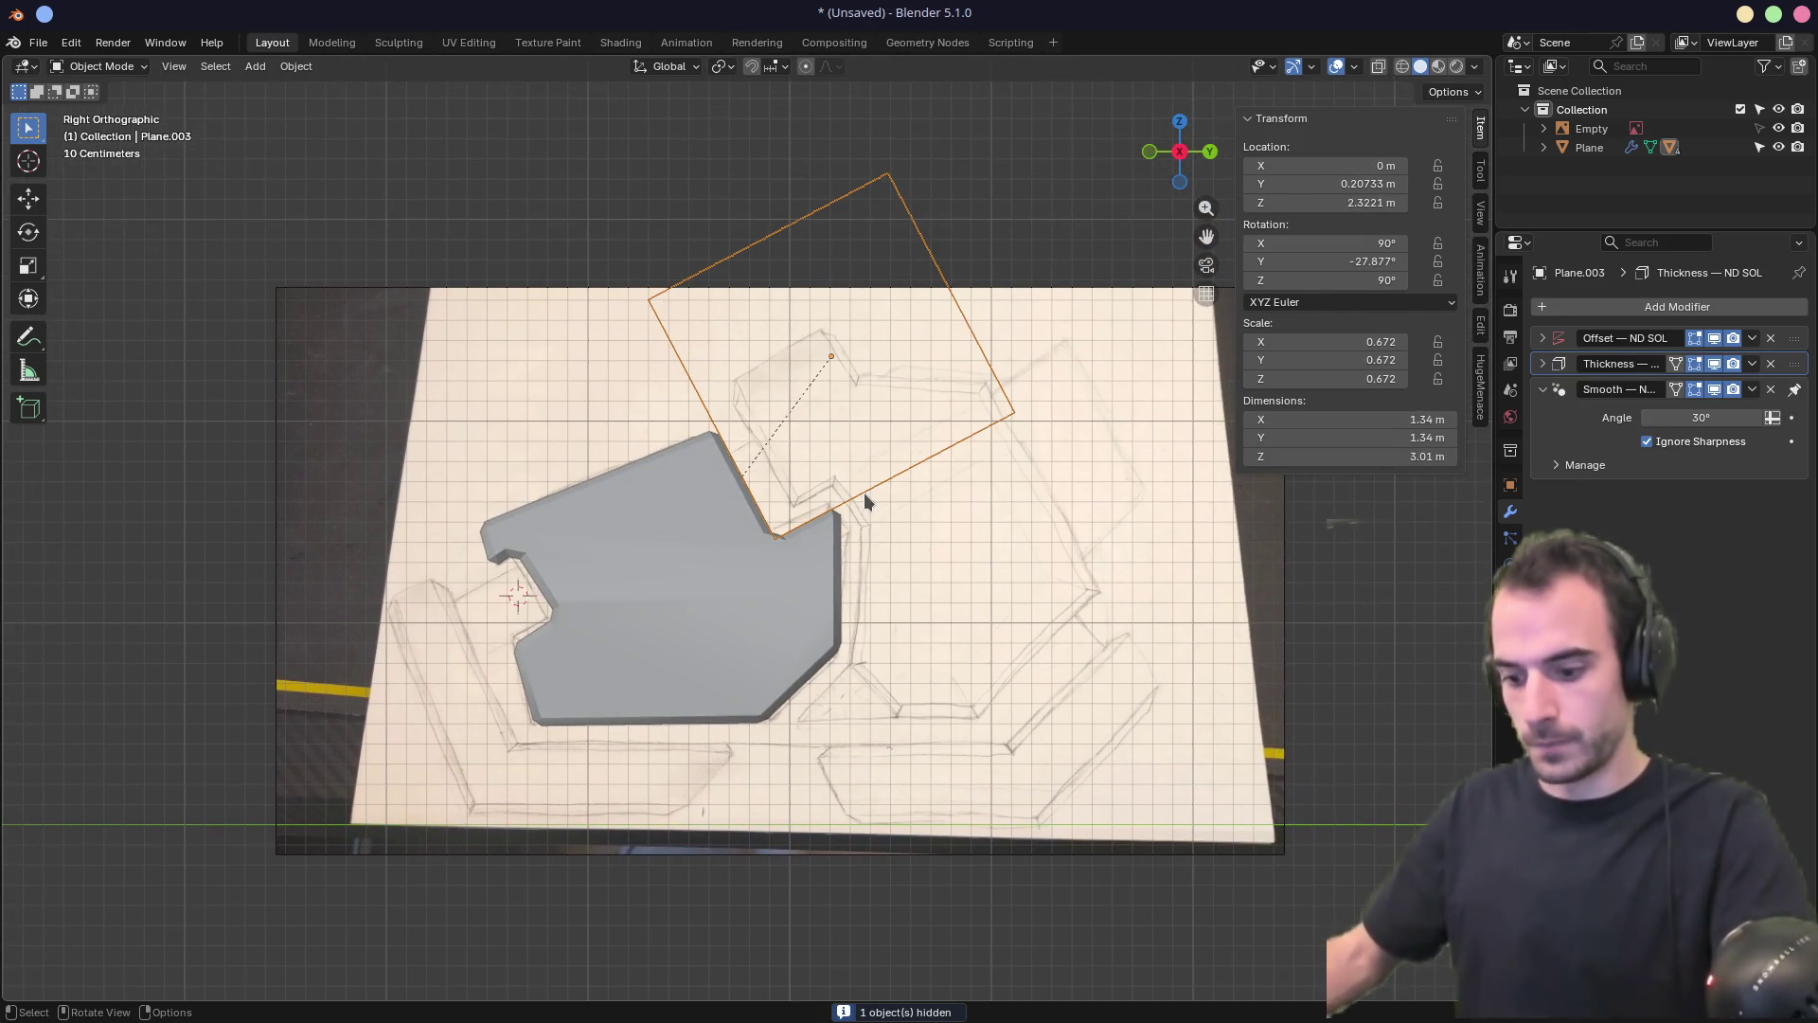
key("h")
Check the hidden-cutter result in side view, then orbit to a perspective view of the body
mouse_move(864, 492)
middle_mouse_down()
mouse_move(803, 524)
mouse_move(1051, 540)
mouse_move(1009, 550)
middle_mouse_up()
key("KP_3")
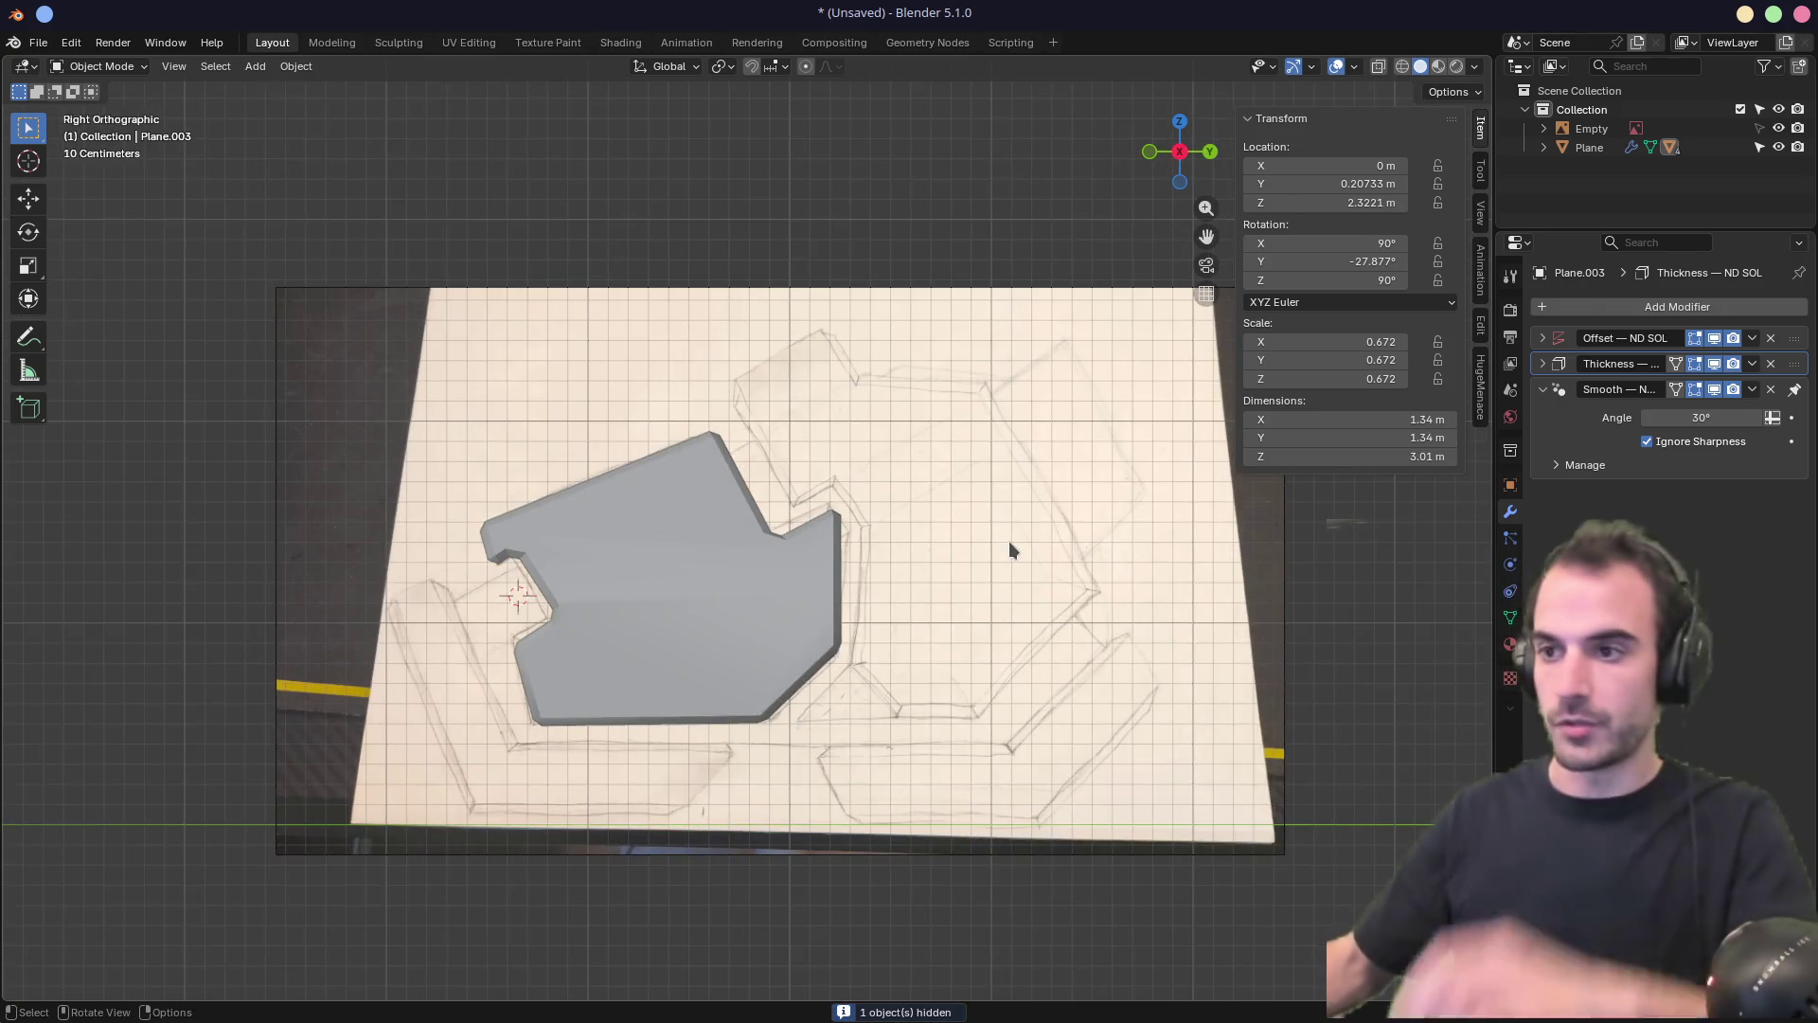
middle_click_drag(1008, 545, 972, 473, "shift")
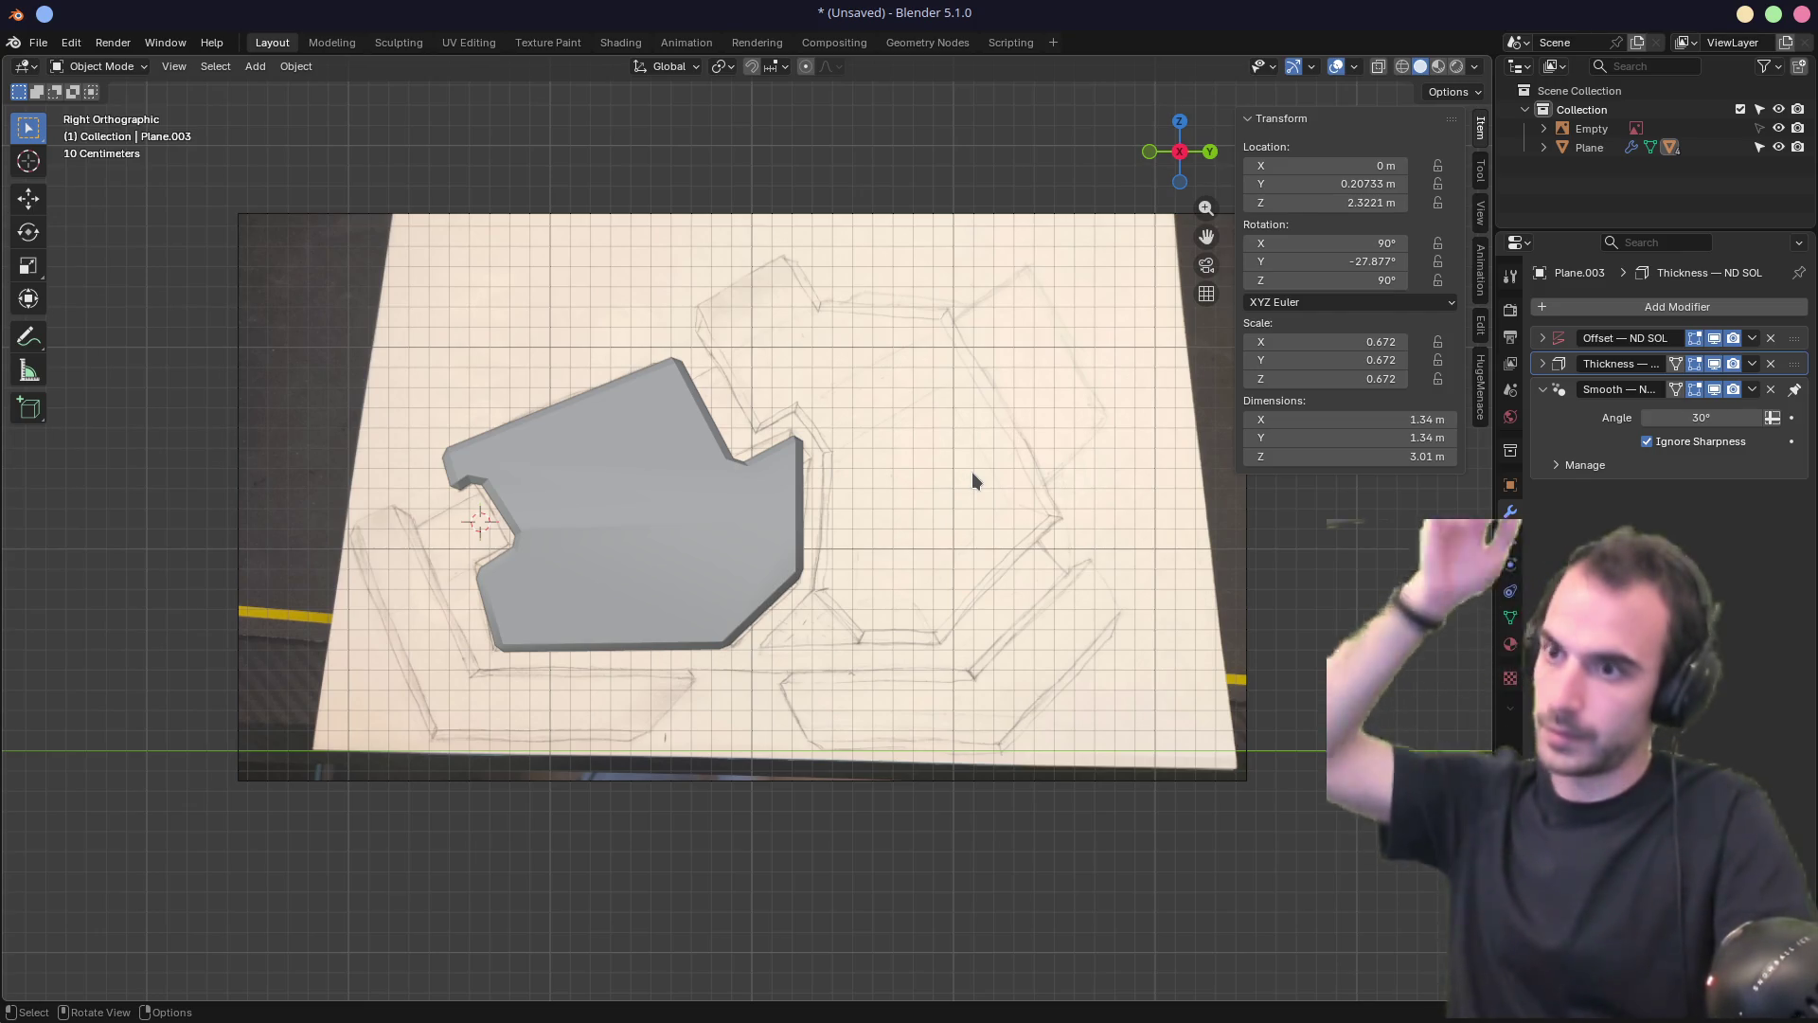
mouse_move(969, 474)
middle_mouse_down()
mouse_move(966, 426)
mouse_move(736, 476)
mouse_move(840, 414)
mouse_move(827, 438)
mouse_move(843, 431)
middle_mouse_up()
Save the scene as new file scifi-boot-v2.blend in the Module 7 – Character folder
key("ctrl+s")
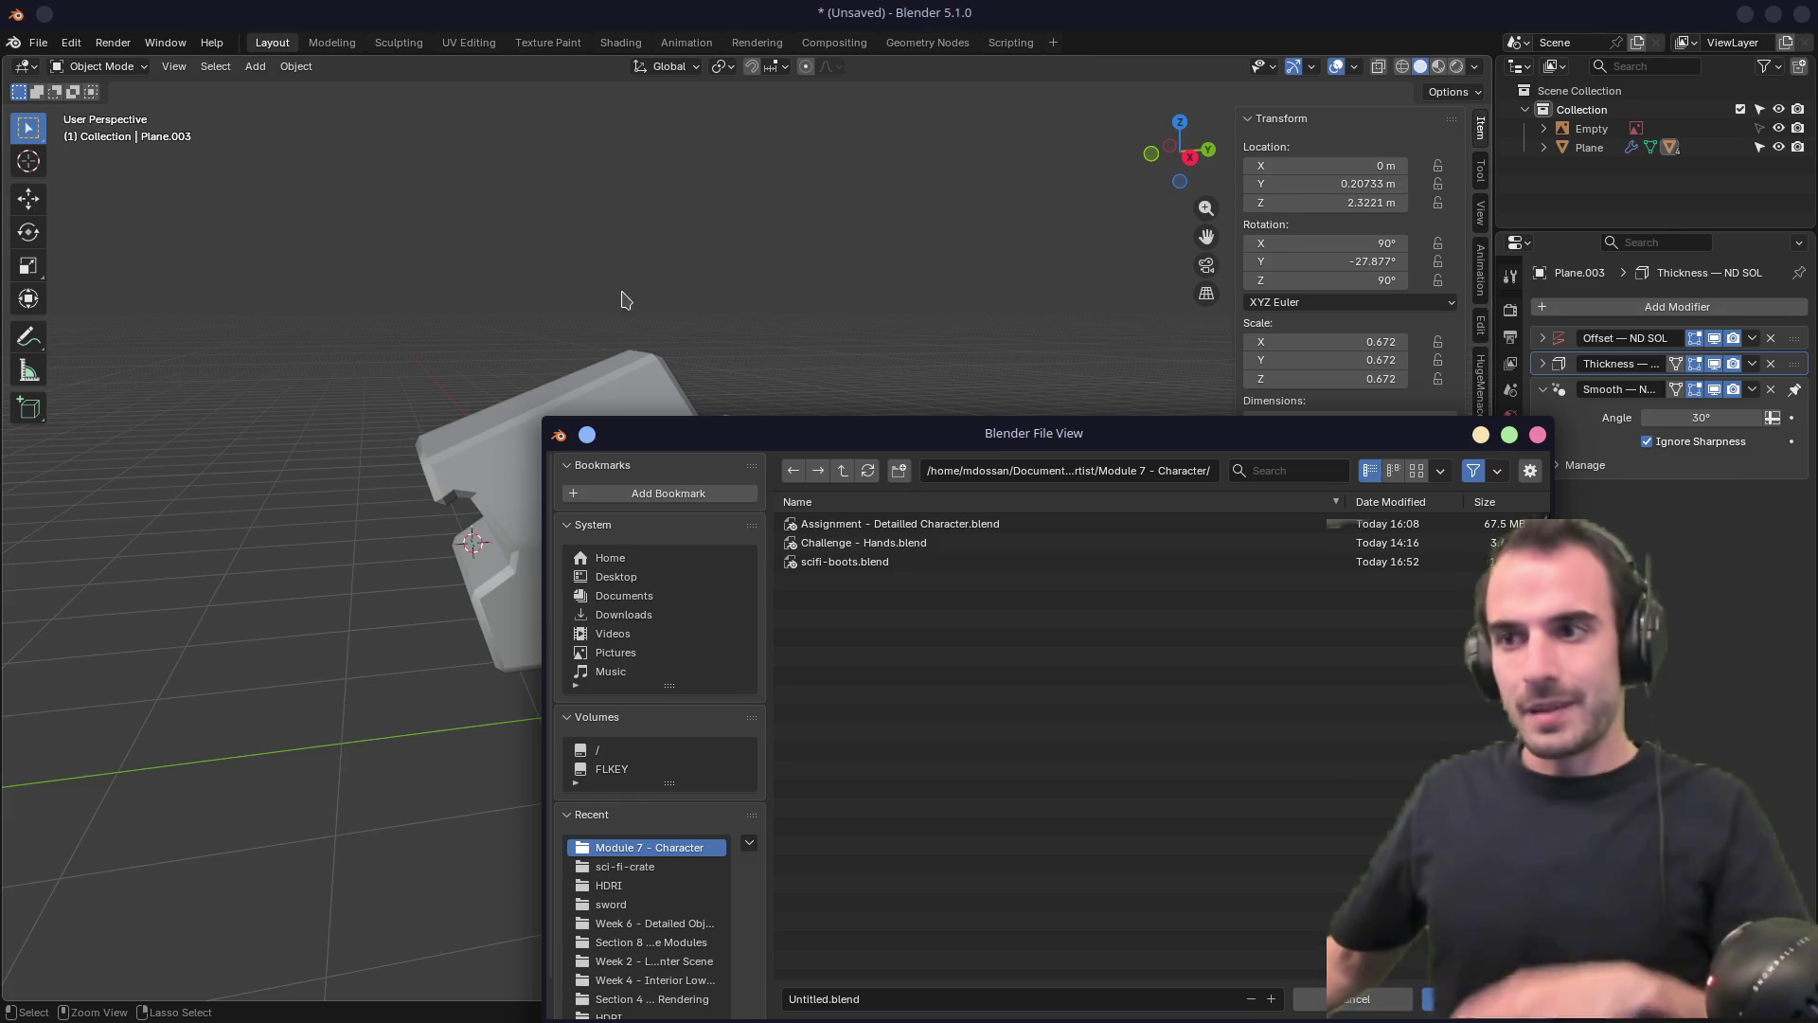
left_click(1534, 436)
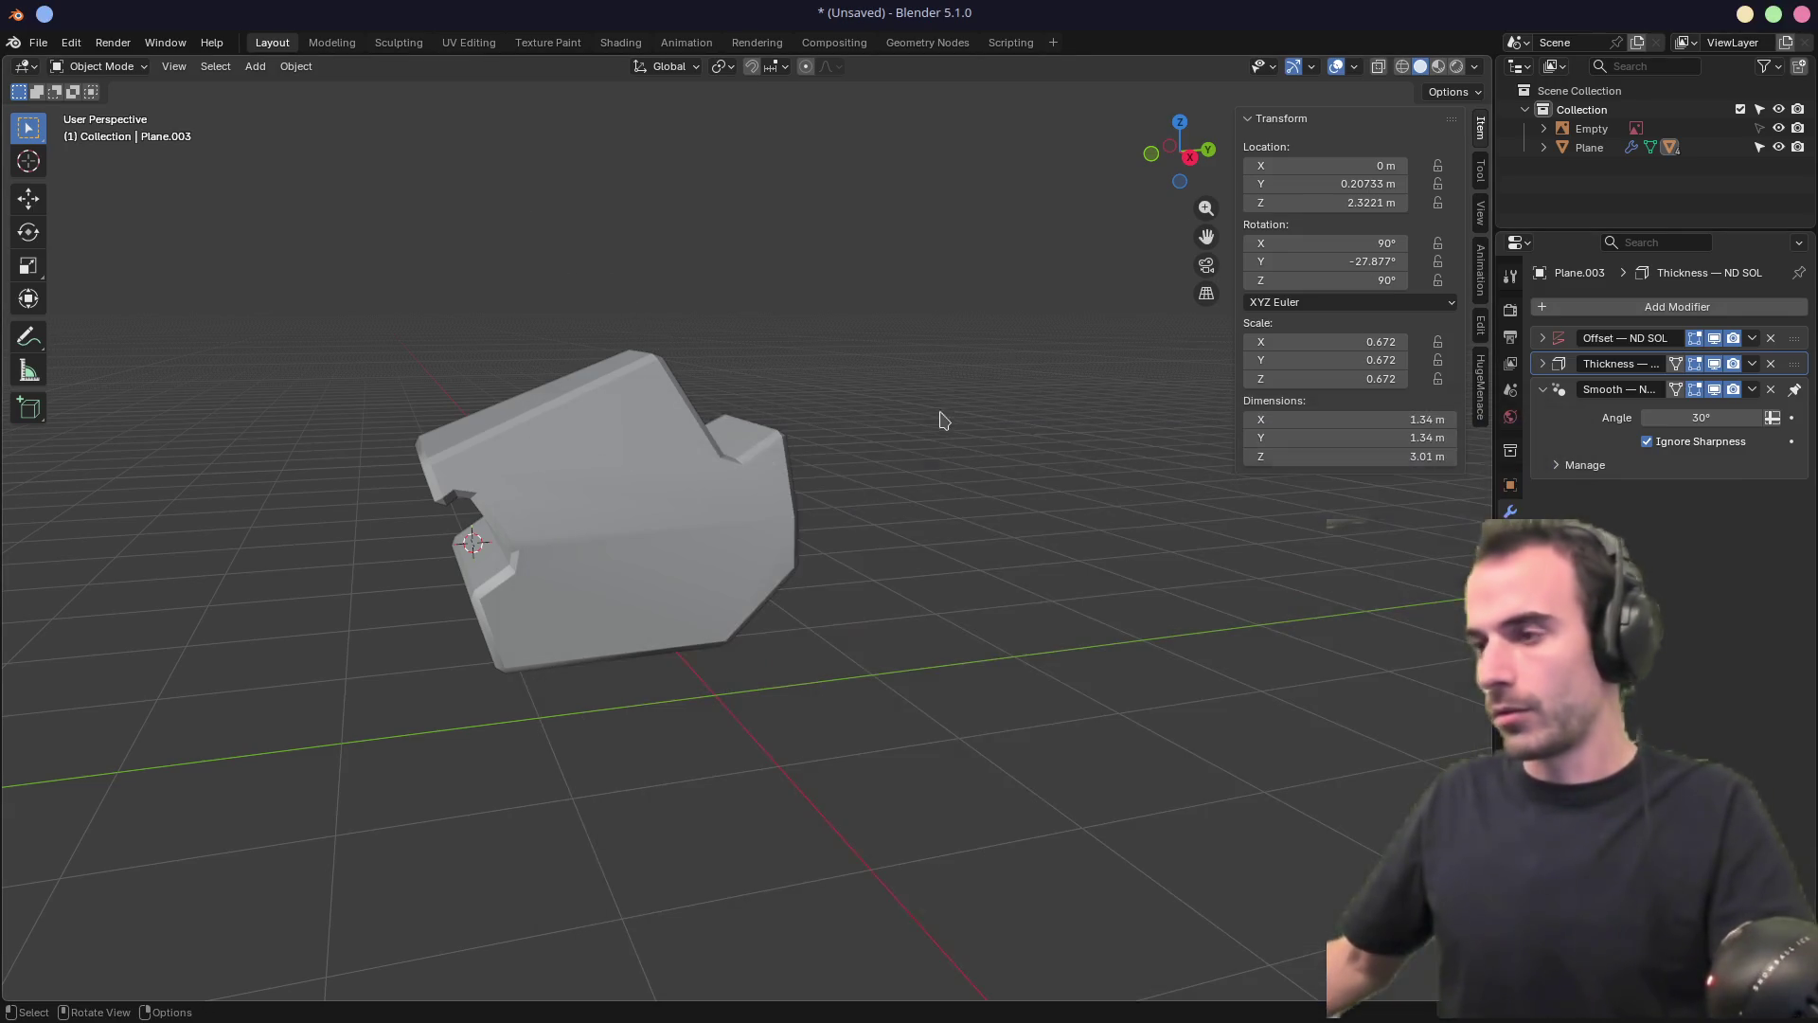
key("ctrl+s")
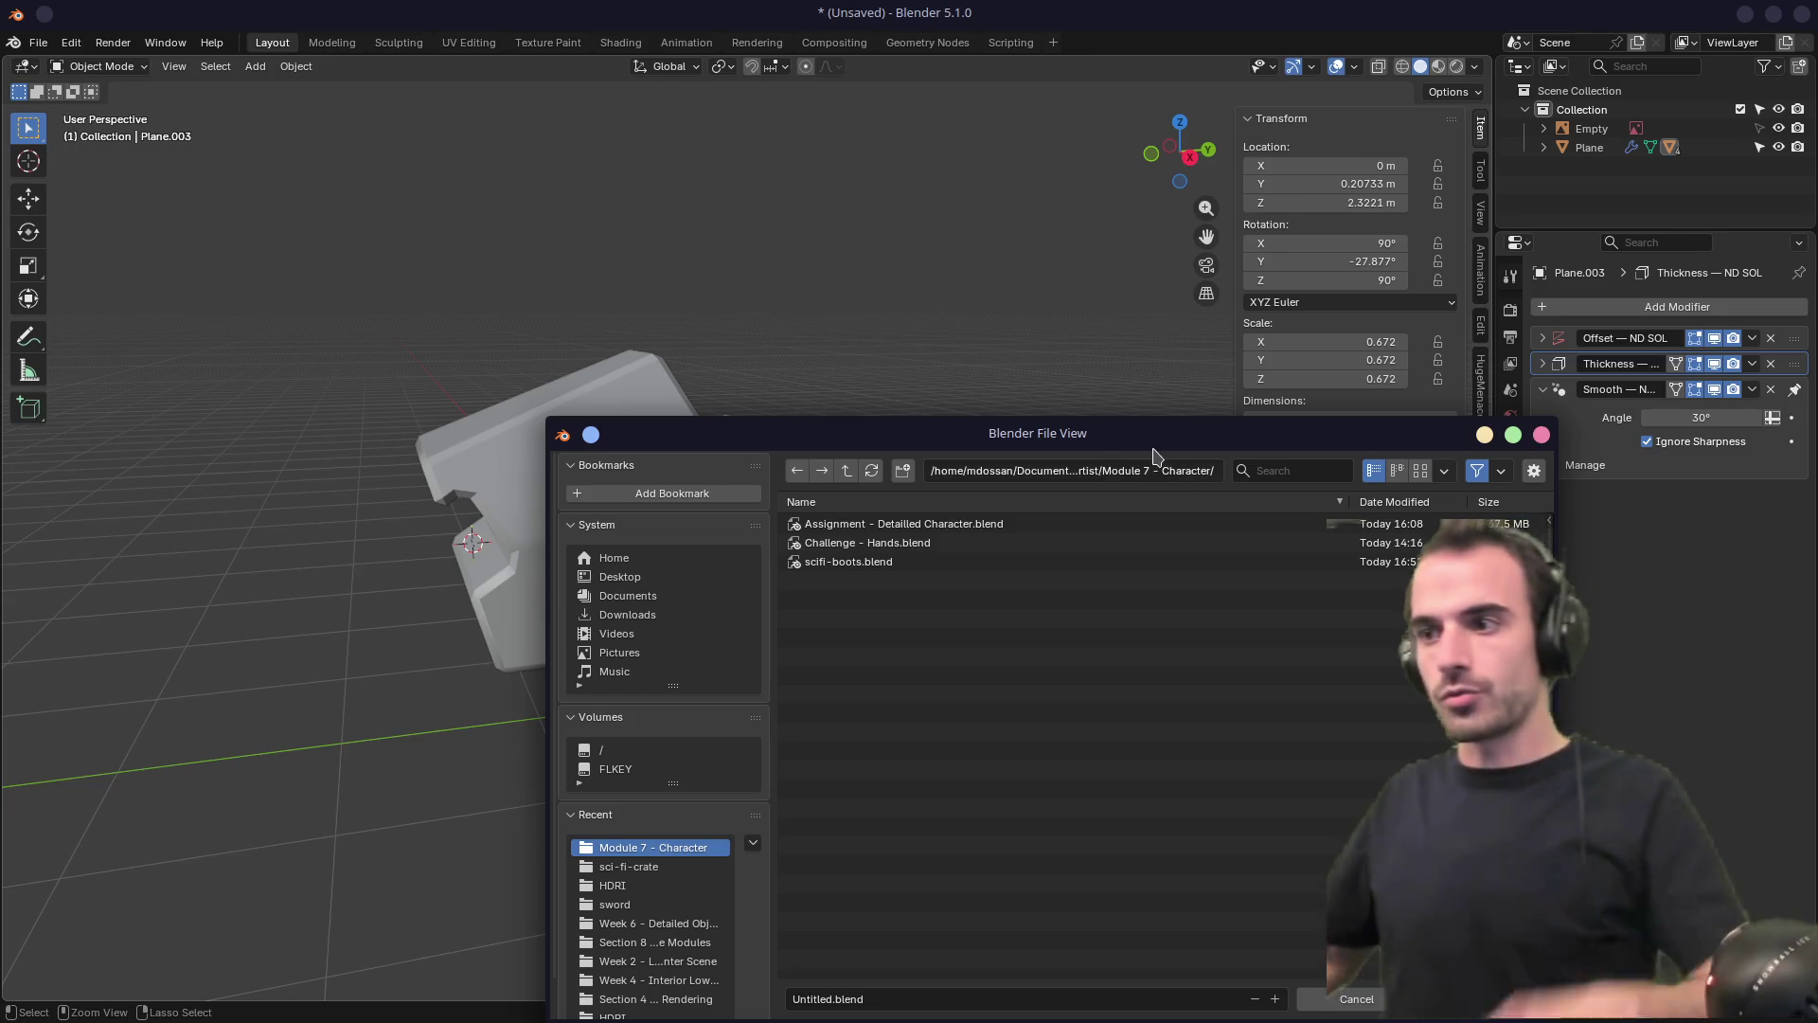
double_click(813, 998)
type("scifi-boo")
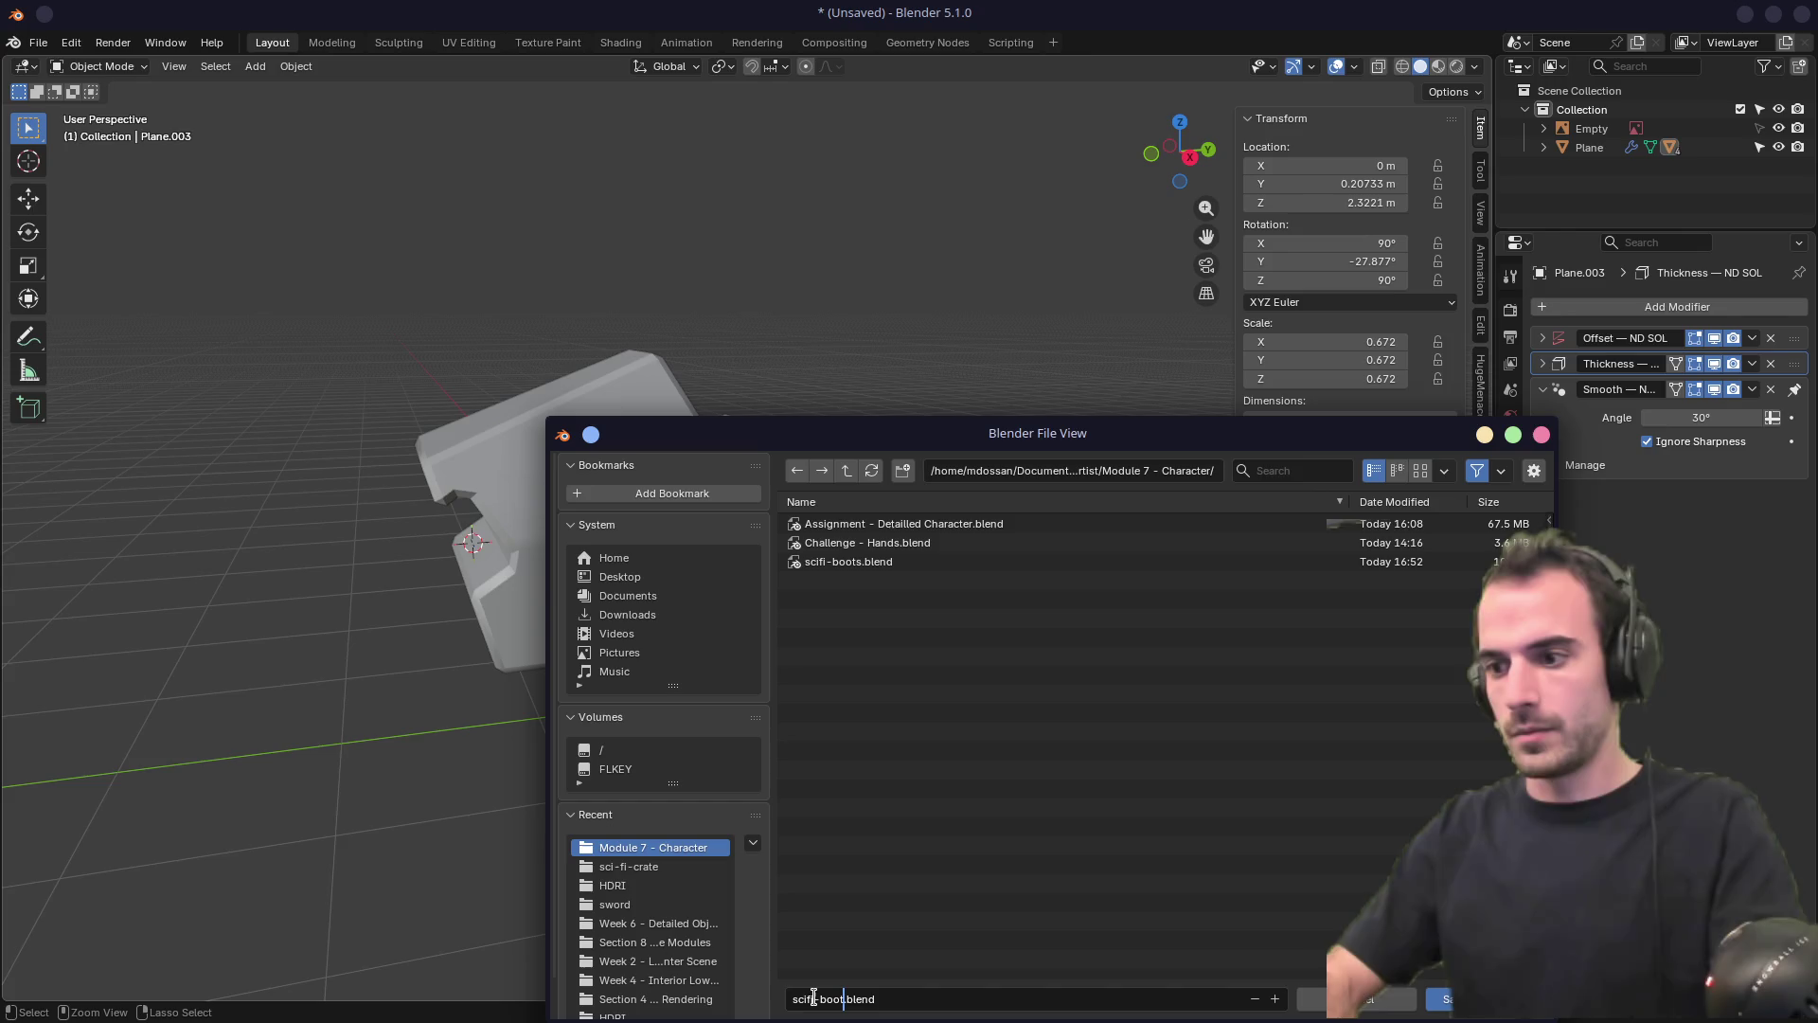
type("2")
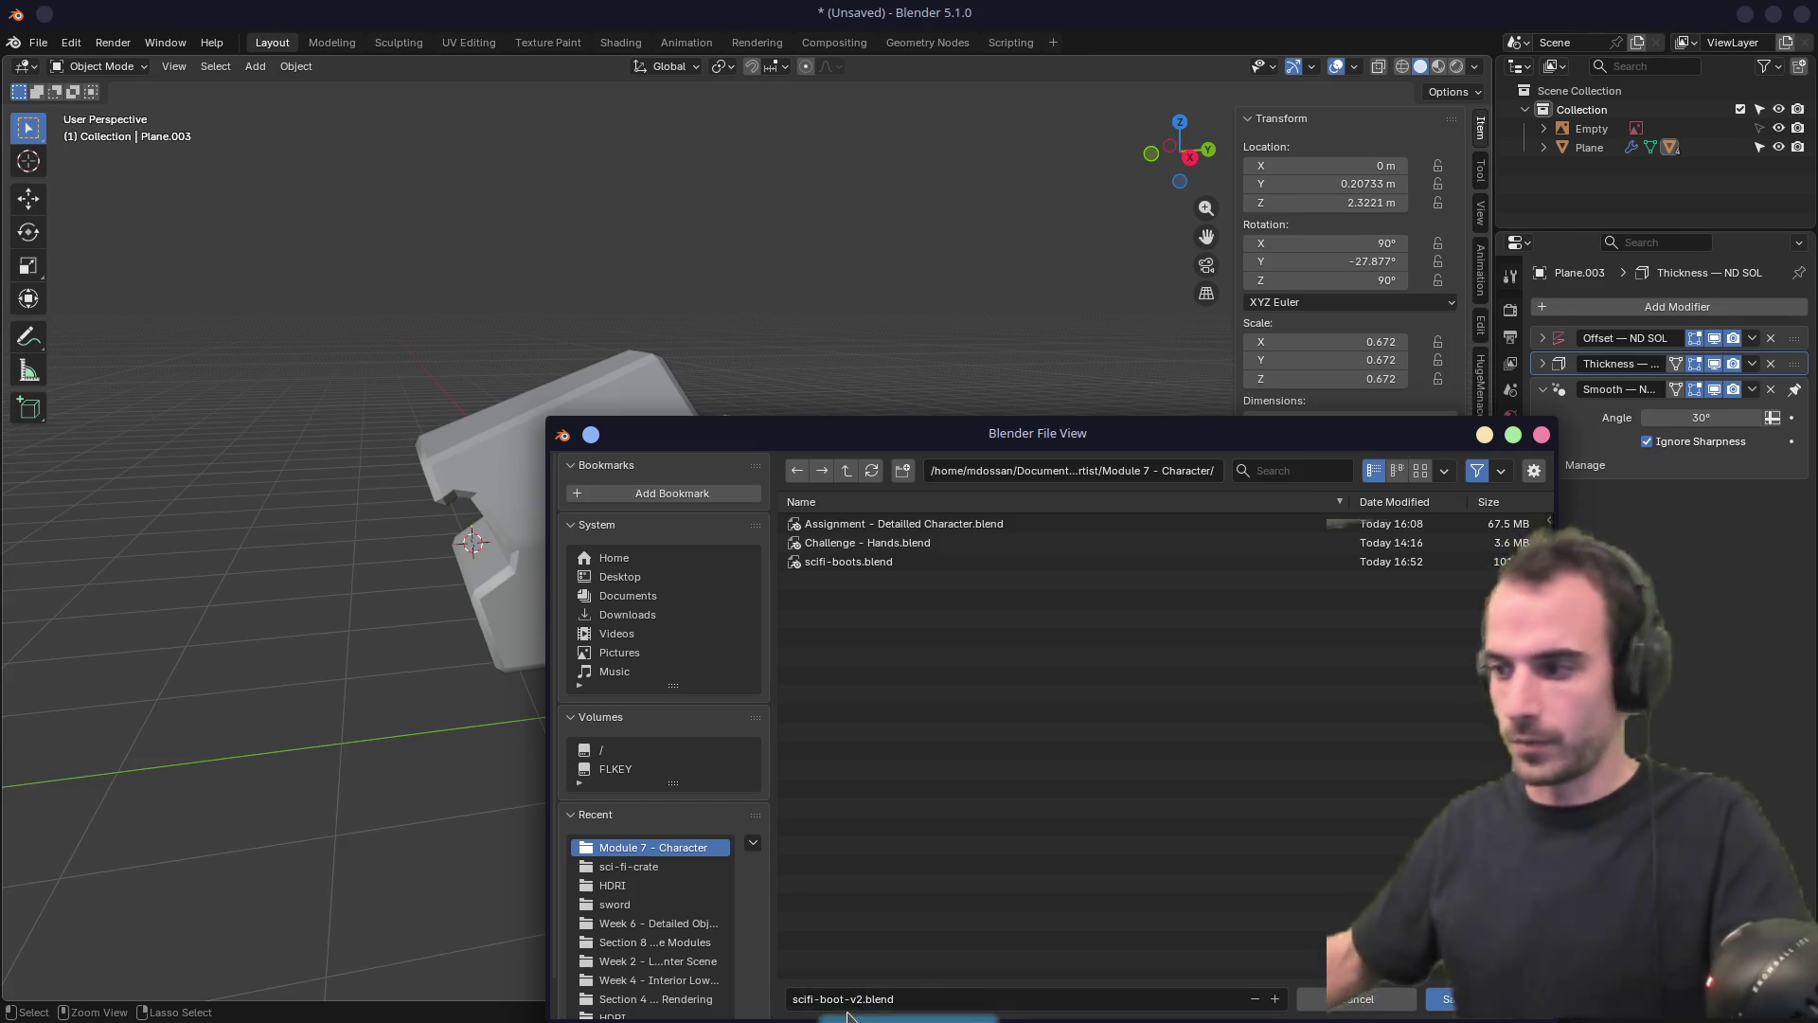
left_click(1436, 992)
mouse_move(767, 514)
middle_mouse_down()
mouse_move(644, 483)
mouse_move(589, 506)
mouse_move(767, 514)
middle_mouse_up()
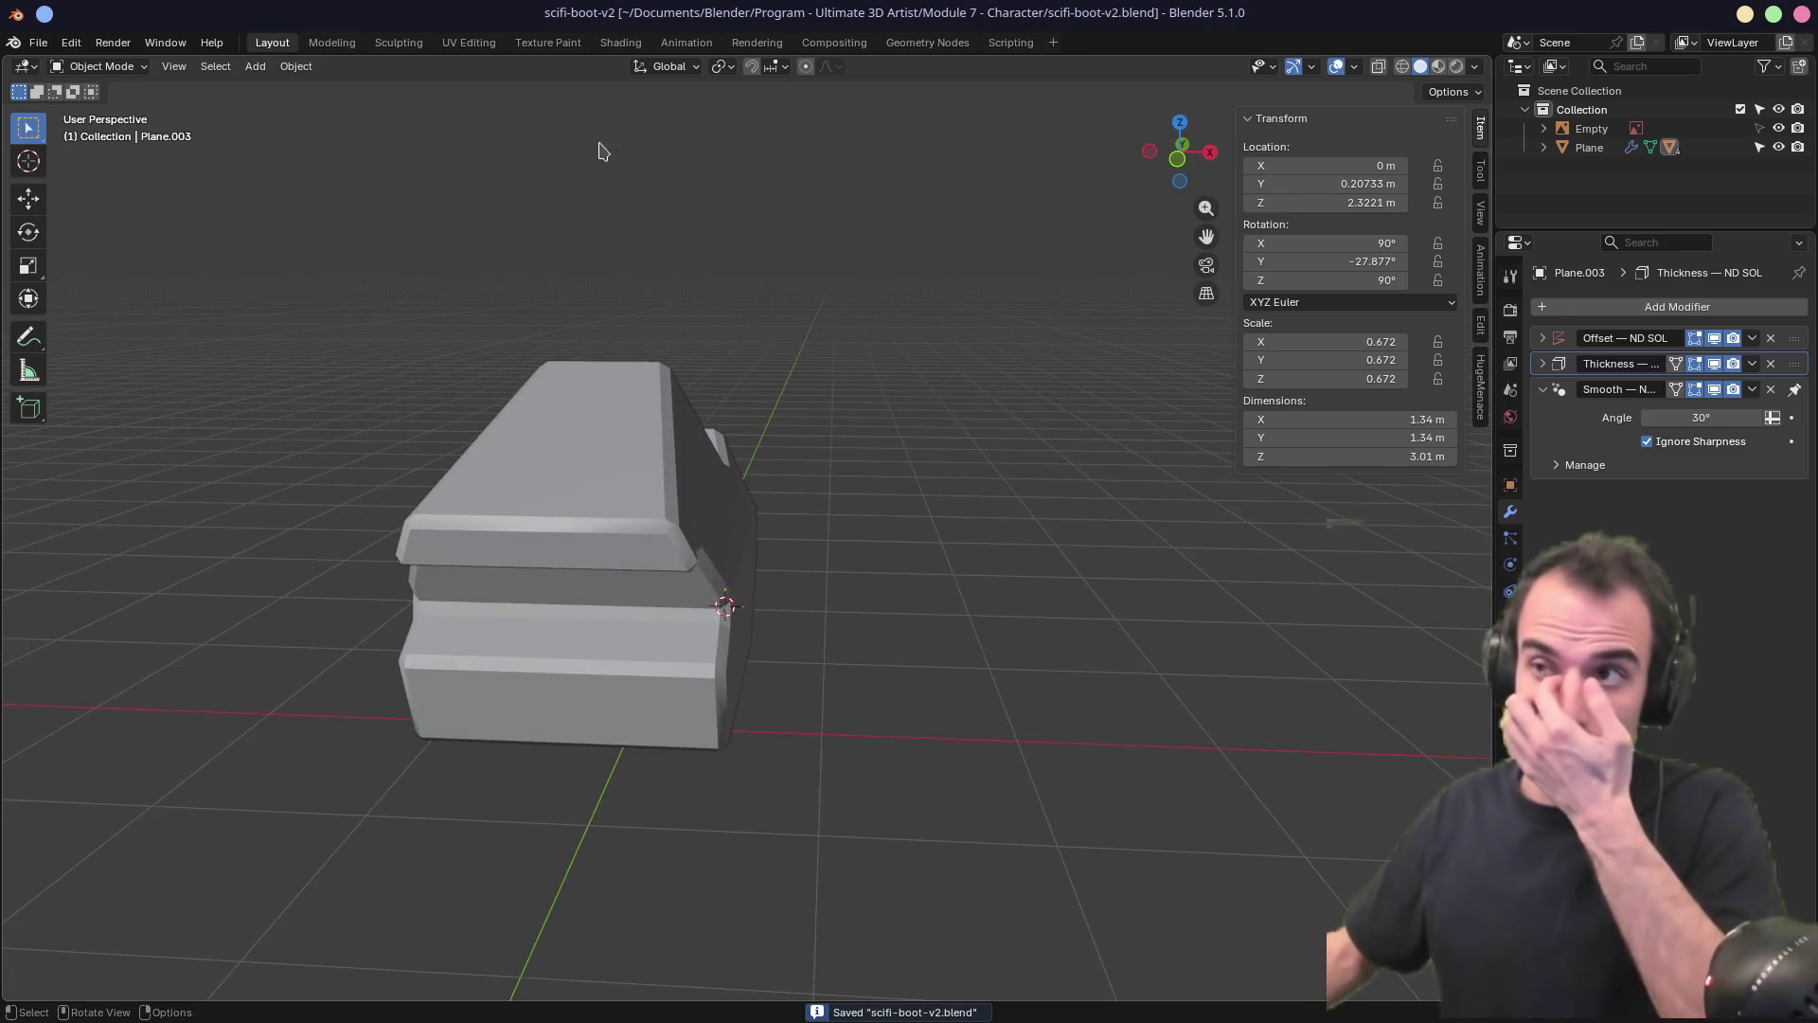
mouse_move(743, 245)
middle_mouse_down()
mouse_move(596, 297)
mouse_move(304, 308)
mouse_move(1056, 295)
middle_mouse_up()
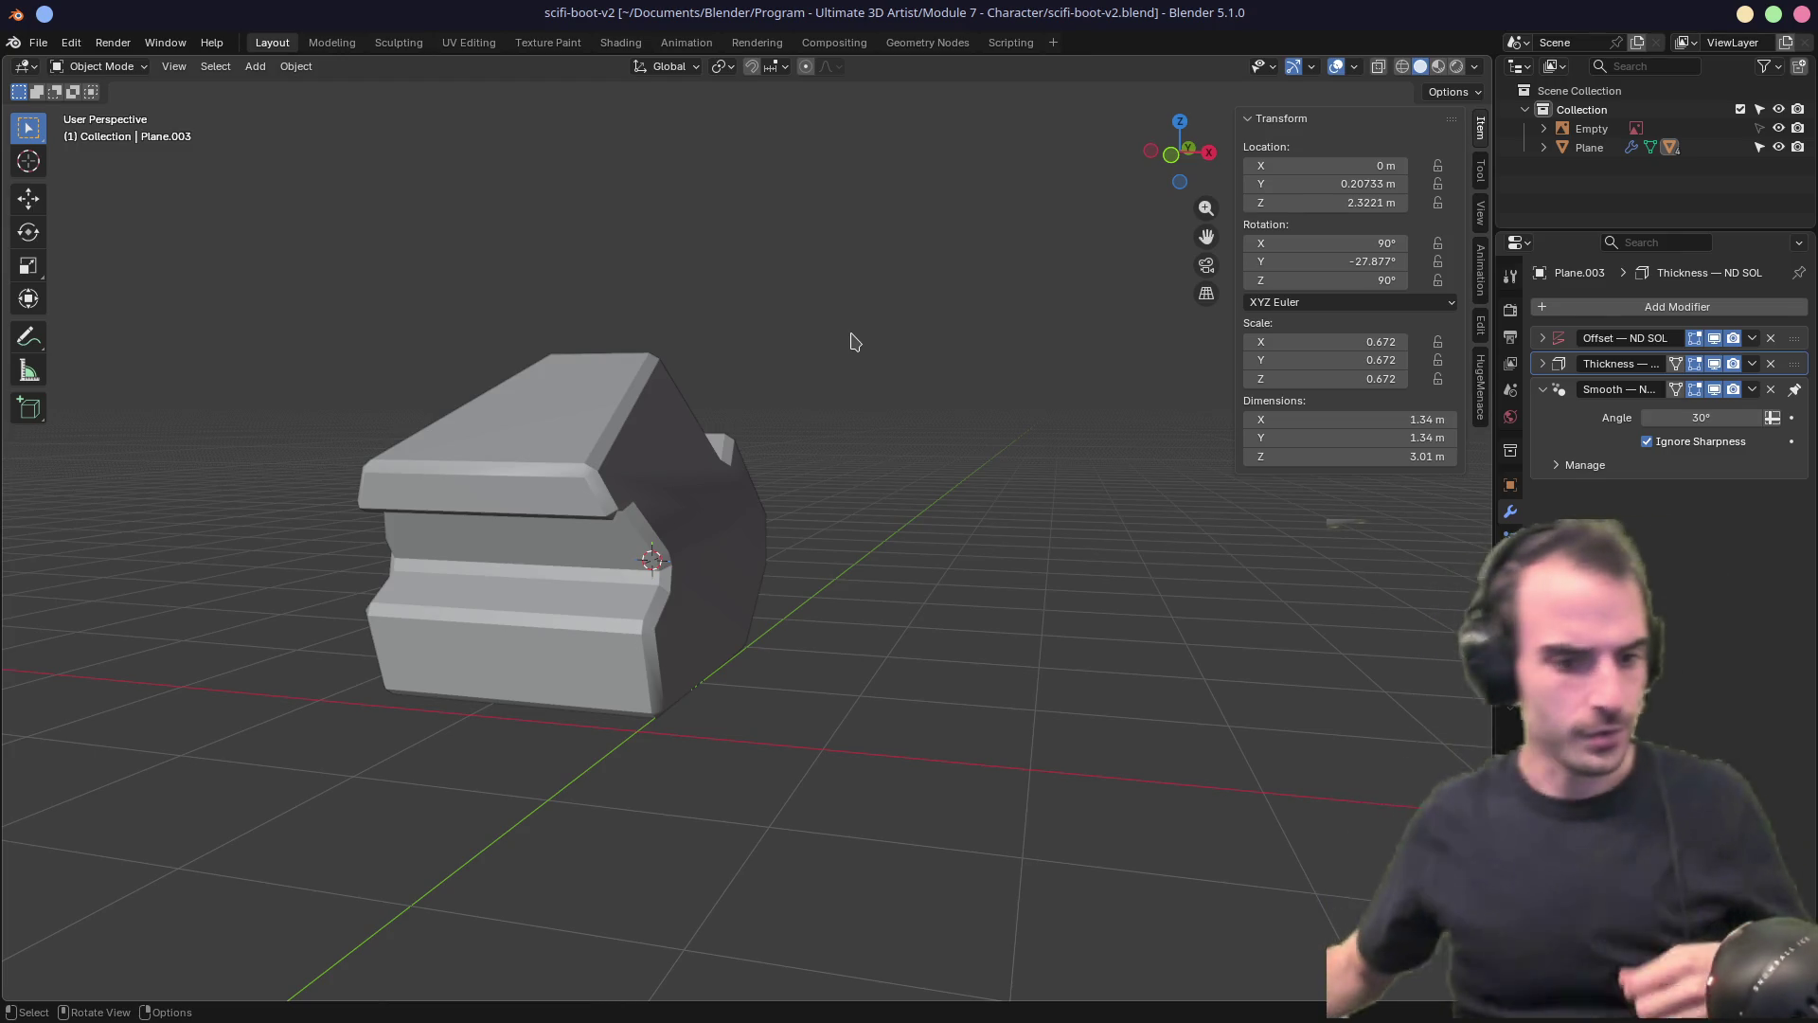
scroll(767, 672, "down", 3)
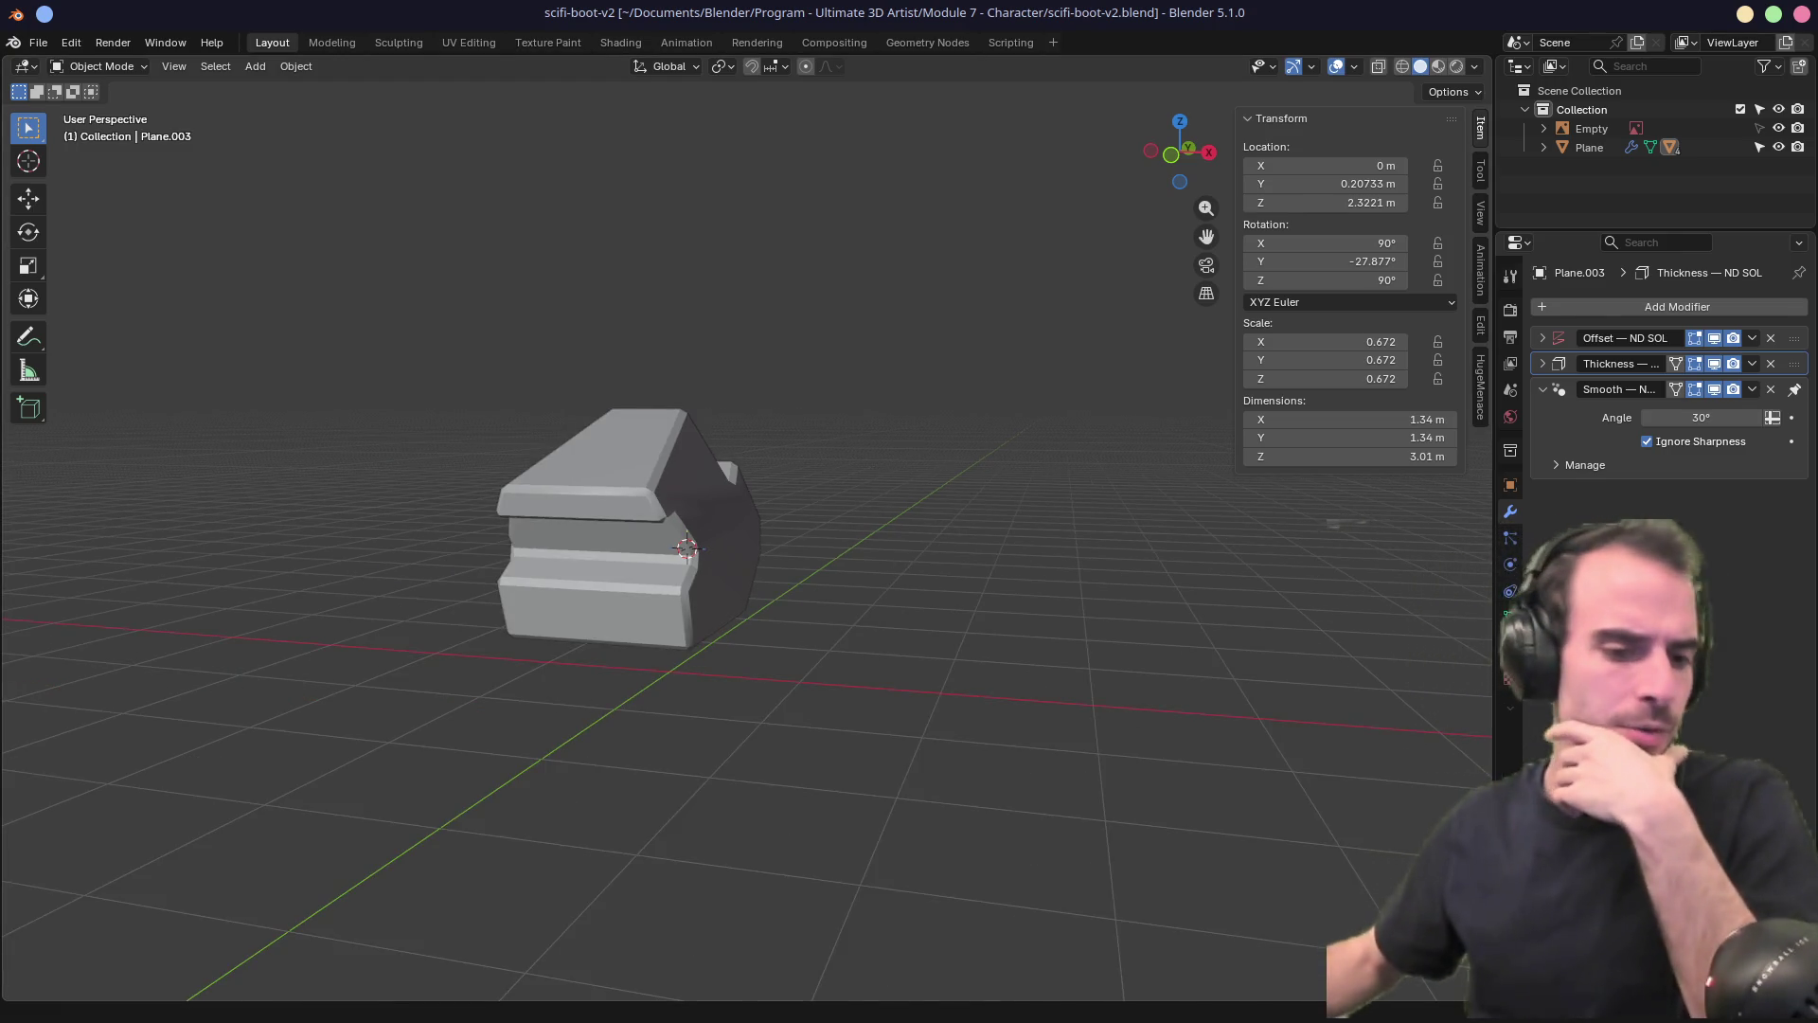